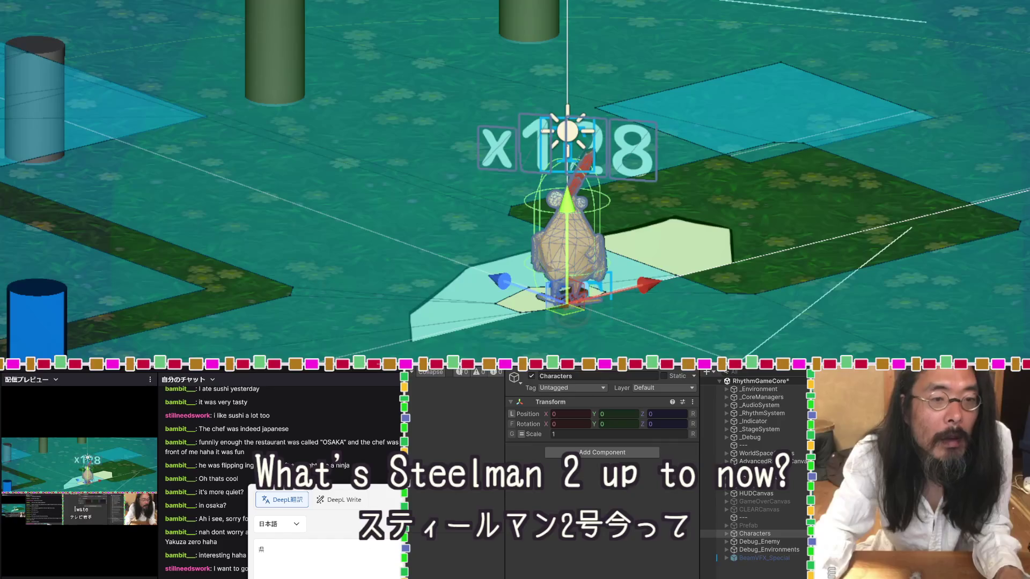
Dismiss the translation popup, select Characters, and bring up the live stream chat.
{"action": "key", "text": "Escape"}
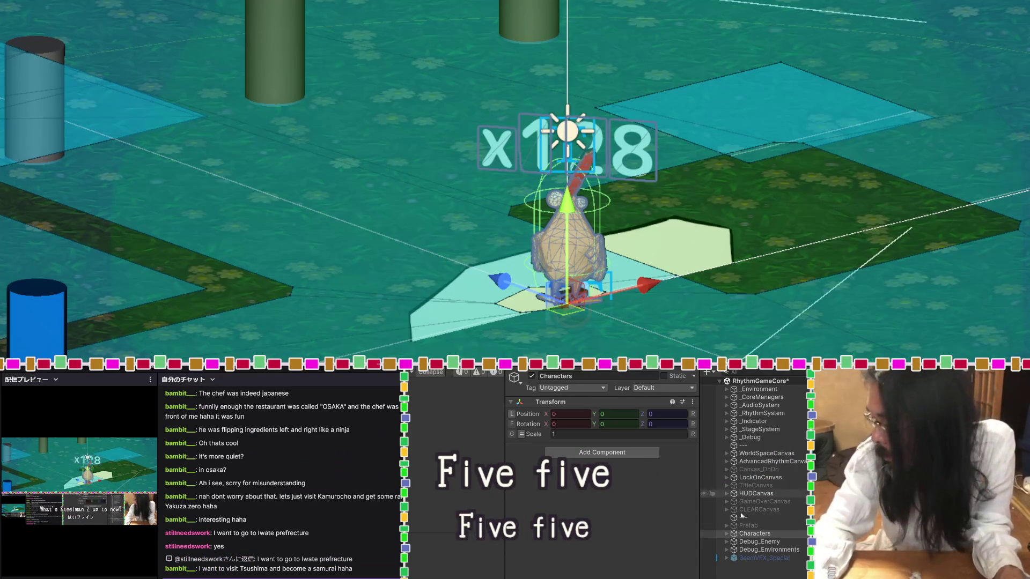
{"action": "left_click", "coordinate": [736, 534]}
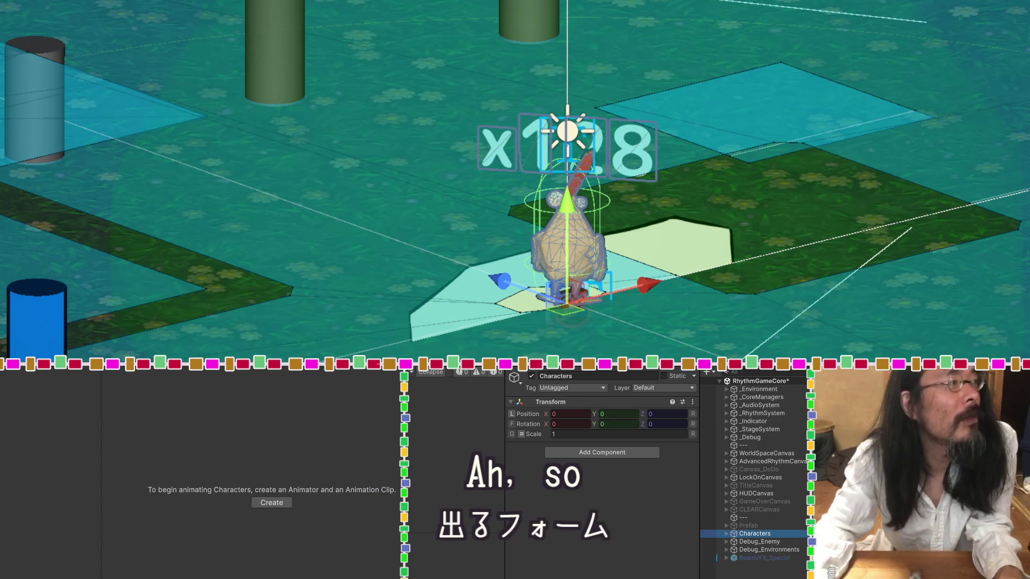
{"action": "key", "text": "super+Tab"}
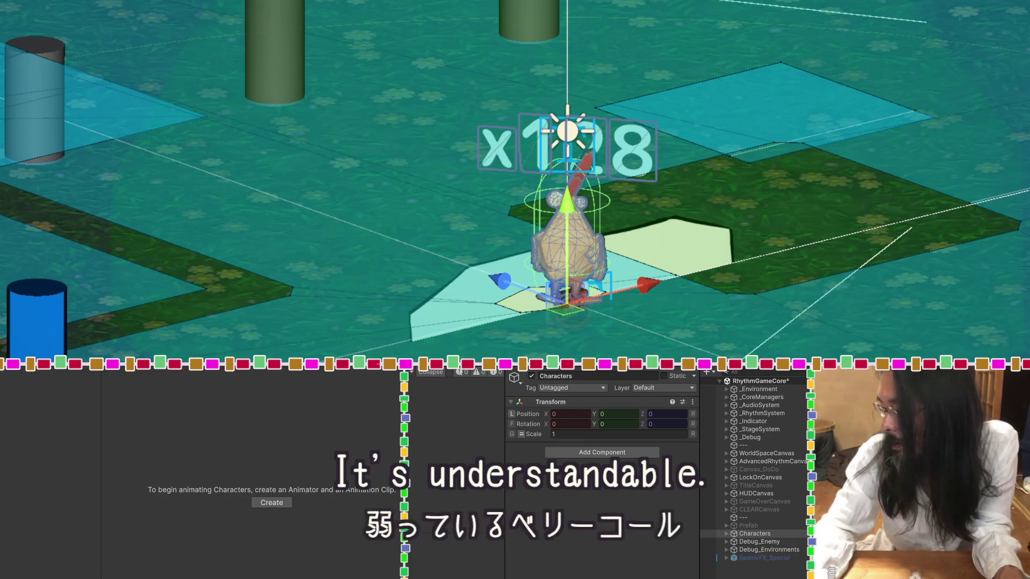
Expand Characters > BeatChicken and drag chargeText under ChargeVisualController to reparent it.
{"action": "left_click", "coordinate": [726, 533]}
{"action": "left_click", "coordinate": [732, 550]}
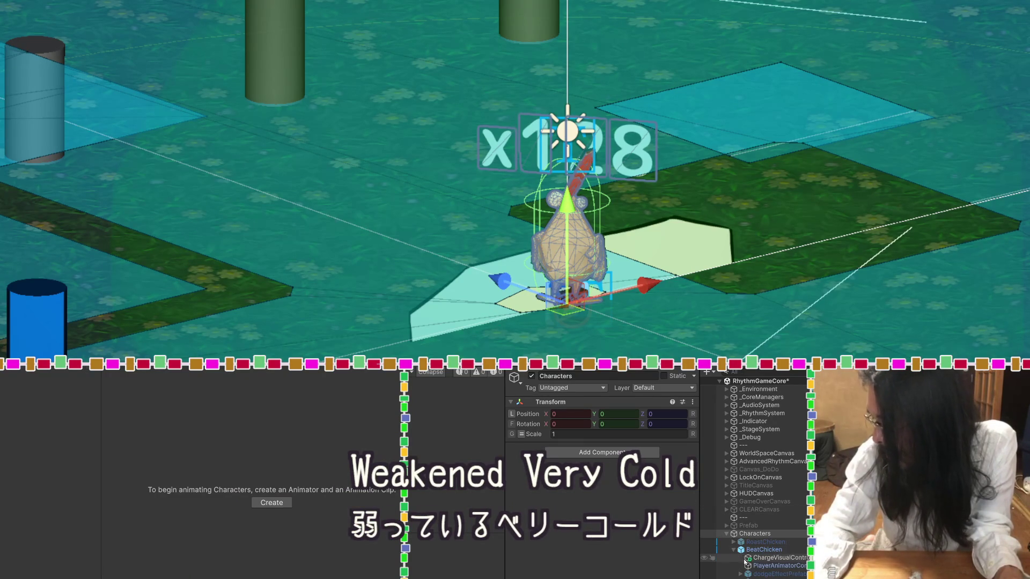
{"action": "left_click", "coordinate": [748, 559]}
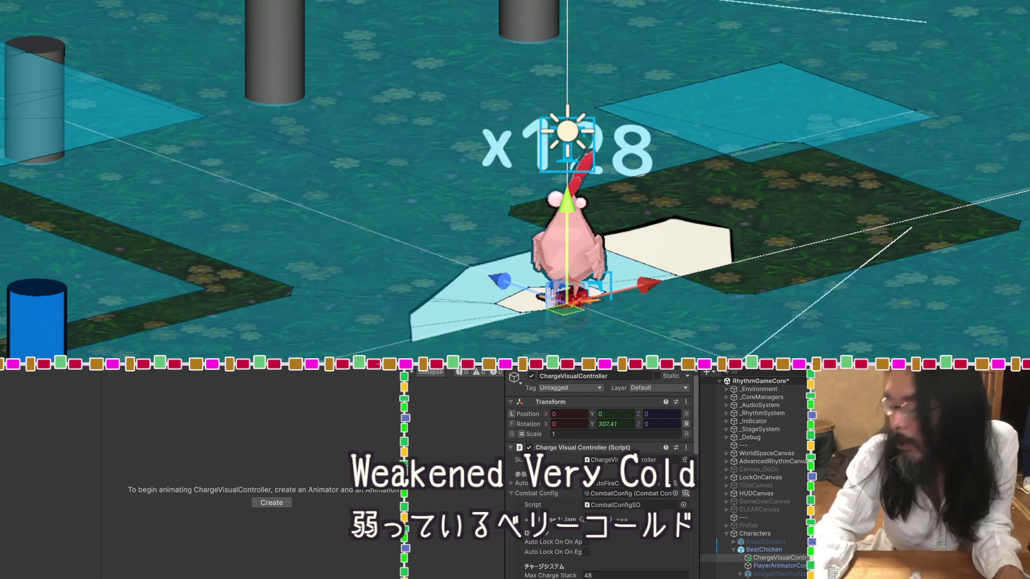
{"action": "scroll", "coordinate": [762, 482], "scroll_direction": "down", "scroll_amount": 3}
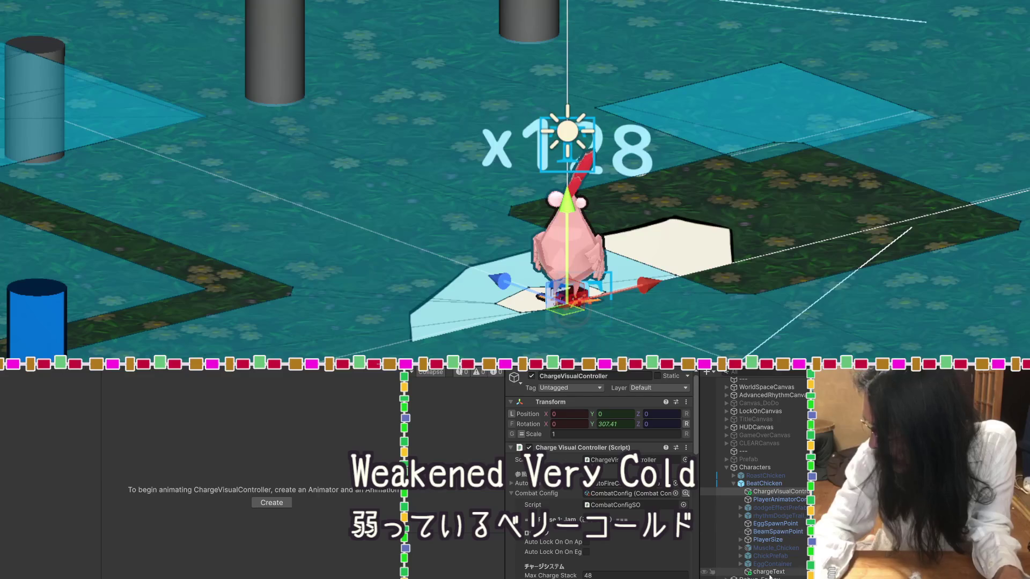
{"action": "left_click_drag", "start_coordinate": [770, 574], "coordinate": [769, 498]}
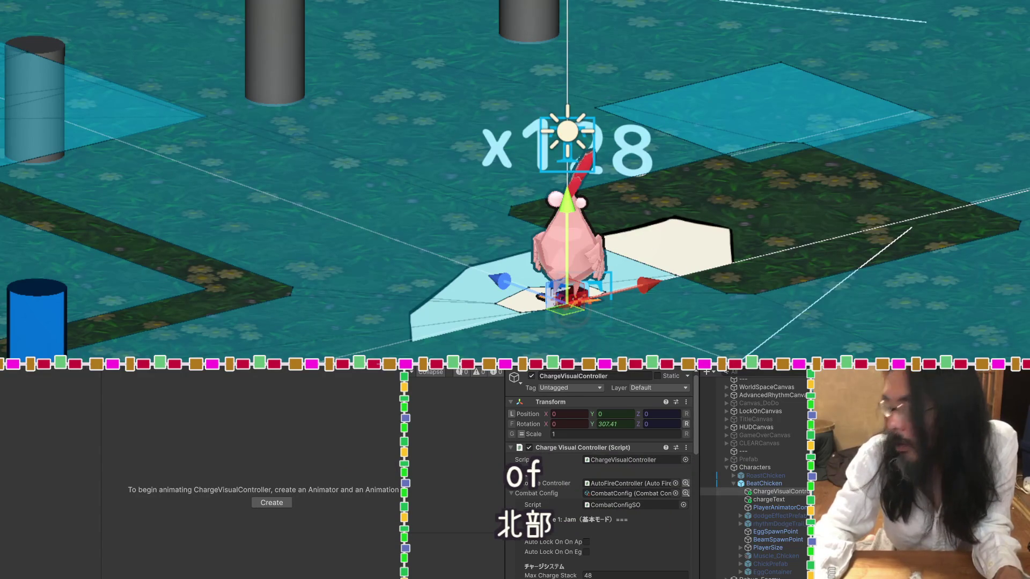
Raise chargeText with the Y gizmo to Pos Y 3 above the chicken.
{"action": "left_click", "coordinate": [718, 499]}
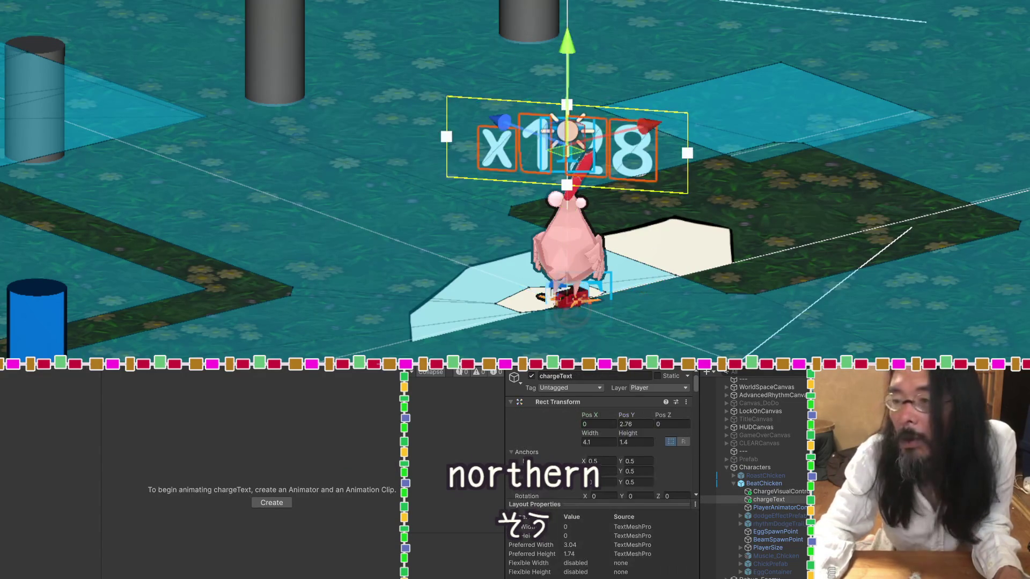
{"action": "left_click_drag", "start_coordinate": [569, 49], "coordinate": [569, 36]}
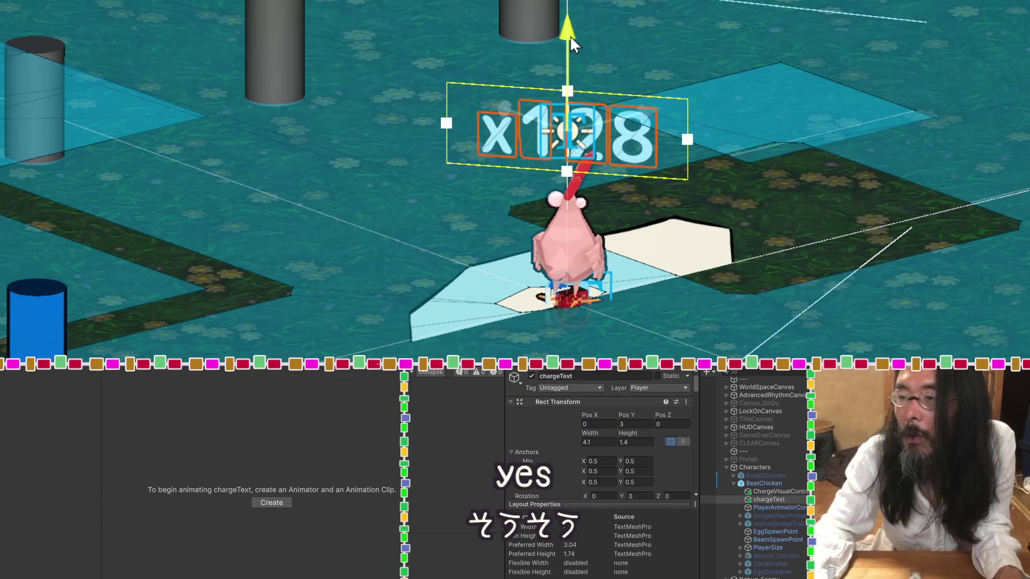
{"action": "mouse_move", "coordinate": [650, 207]}
{"action": "left_mouse_down", "text": "alt"}
{"action": "mouse_move", "coordinate": [824, 62]}
{"action": "mouse_move", "coordinate": [742, 160]}
{"action": "left_mouse_up", "text": "alt"}
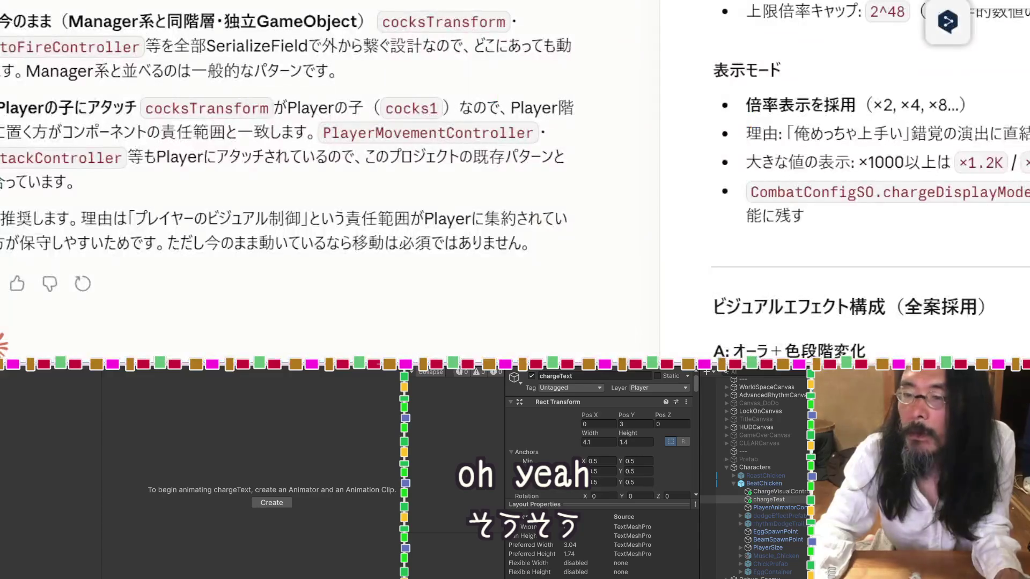
Scroll the Claude artifact panel to the 'A: オーラ＋色段階変化' multiplier table.
{"action": "scroll", "coordinate": [345, 177], "scroll_direction": "up", "scroll_amount": 15}
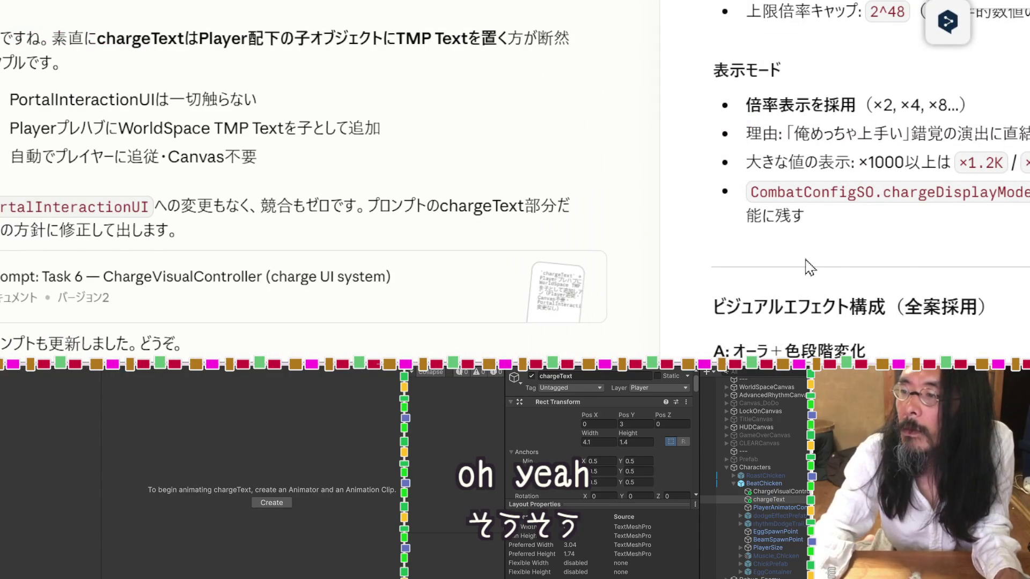
{"action": "scroll", "coordinate": [913, 270], "scroll_direction": "down", "scroll_amount": 5}
{"action": "scroll", "coordinate": [912, 271], "scroll_direction": "up", "scroll_amount": 5}
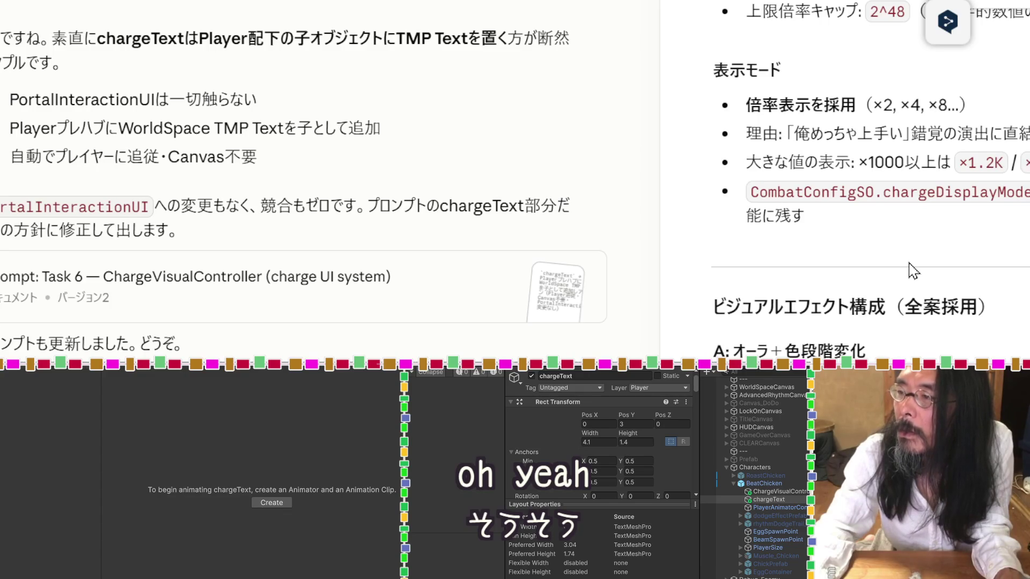
{"action": "scroll", "coordinate": [912, 225], "scroll_direction": "down", "scroll_amount": 5}
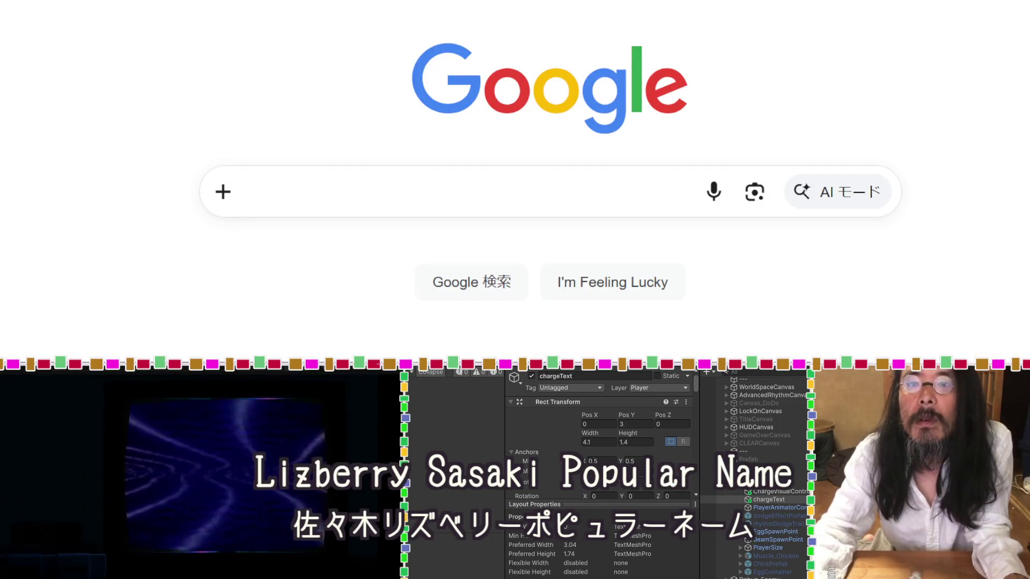
Google a surname plus 侍, converted with the IME, and scroll the Samurai Japan results.
{"action": "left_click", "coordinate": [281, 179]}
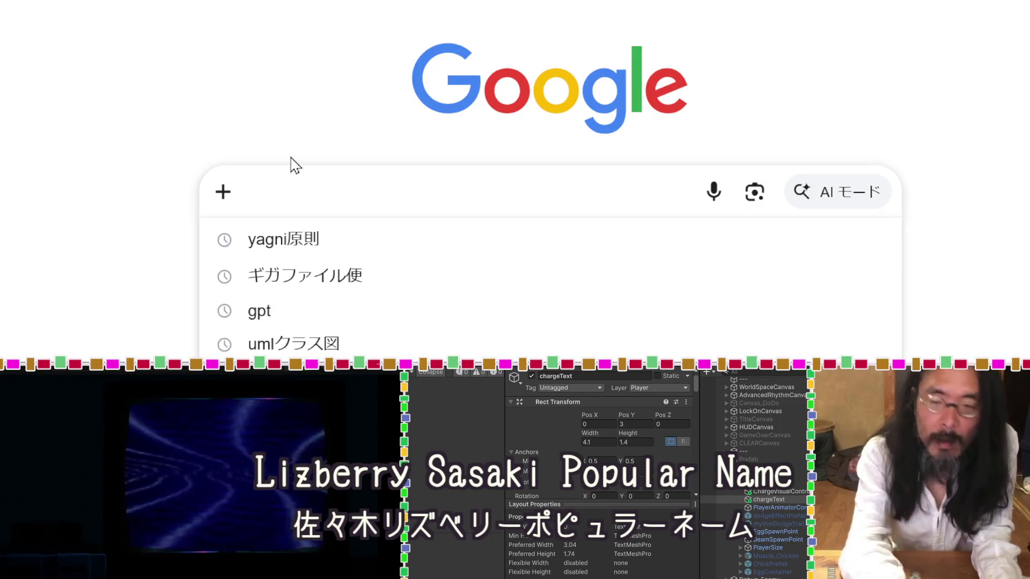
{"action": "type", "text": "ささい"}
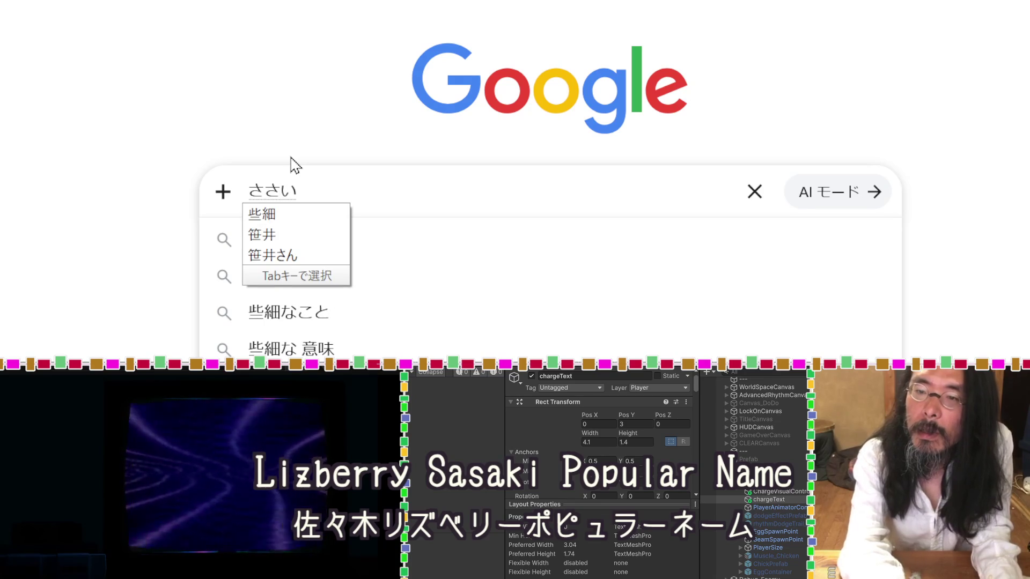
{"action": "key", "text": "BackSpace"}
{"action": "type", "text": "ki"}
{"action": "key", "text": "space"}
{"action": "key", "text": "Return"}
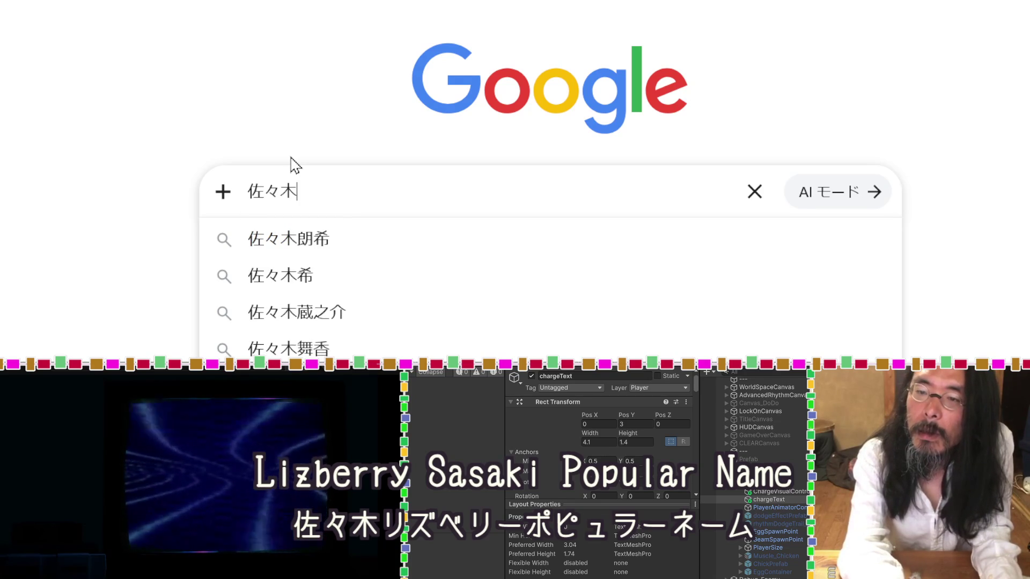
{"action": "type", "text": "samurai"}
{"action": "key", "text": "space"}
{"action": "key", "text": "Return"}
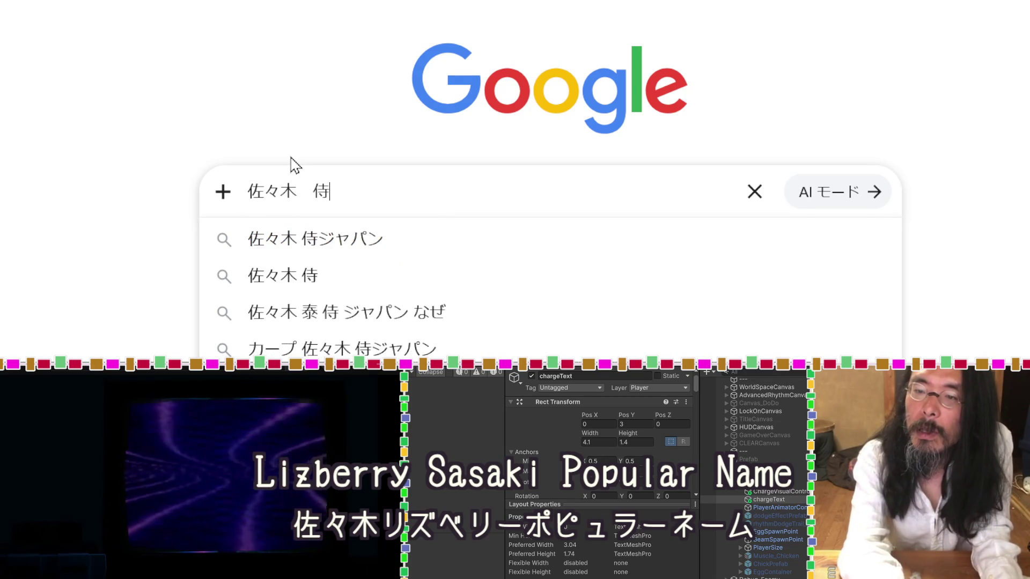
{"action": "key", "text": "Return"}
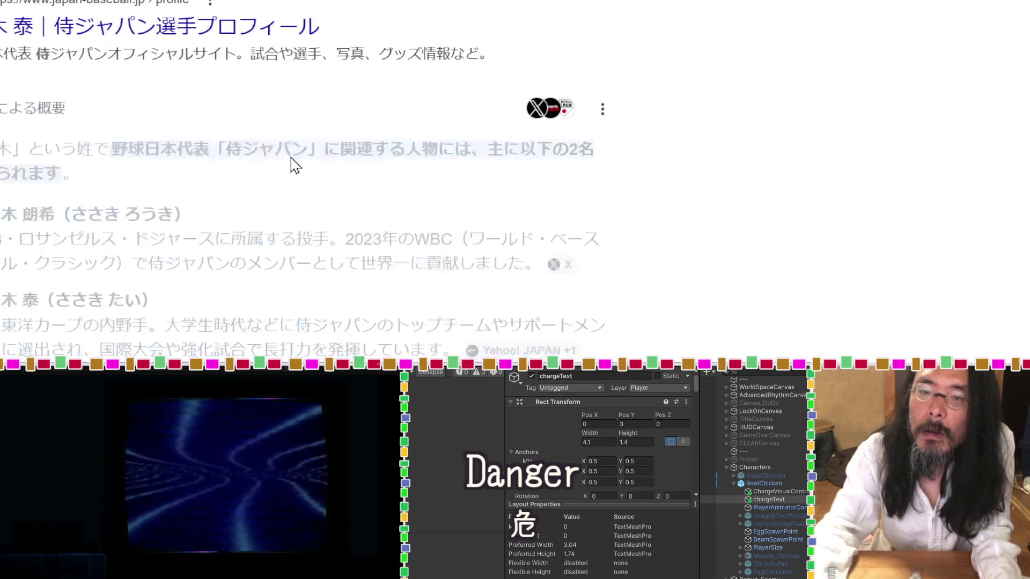
{"action": "scroll", "coordinate": [290, 157], "scroll_direction": "down", "scroll_amount": 15}
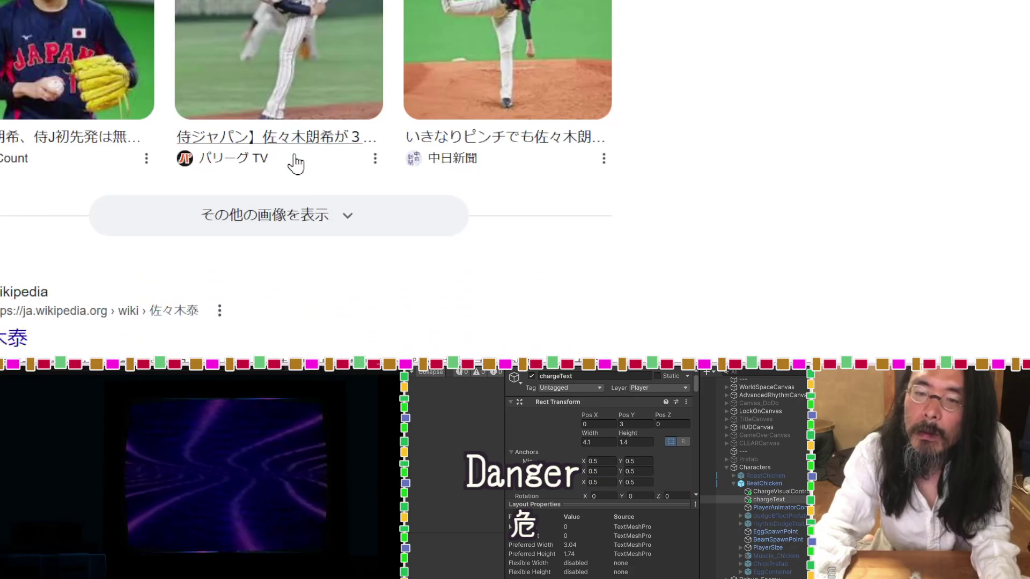
{"action": "scroll", "coordinate": [295, 164], "scroll_direction": "down", "scroll_amount": 10}
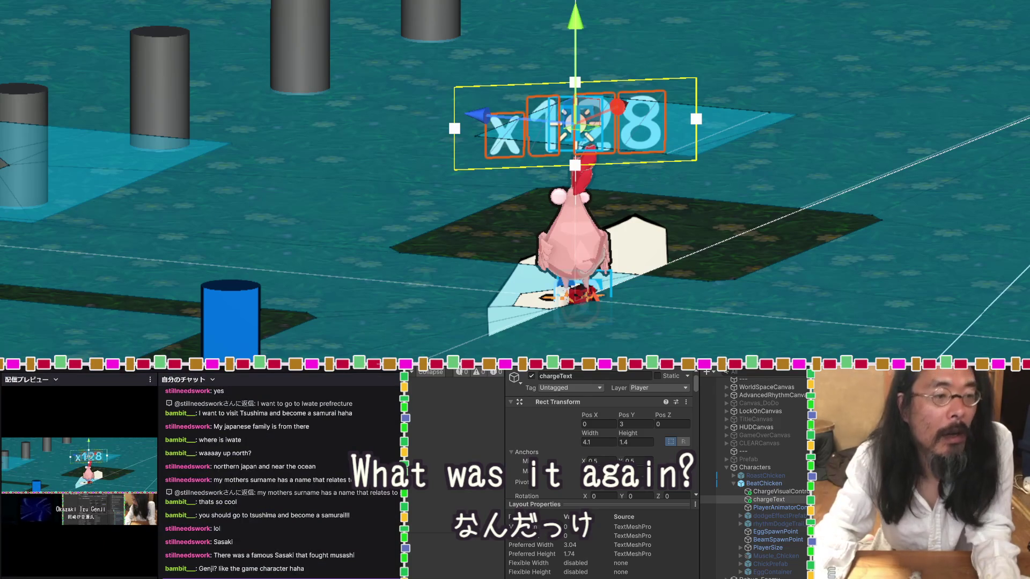
Show the diff switching chargeText to TextMeshPro and billboarding it toward the main camera.
{"action": "mouse_move", "coordinate": [112, 397]}
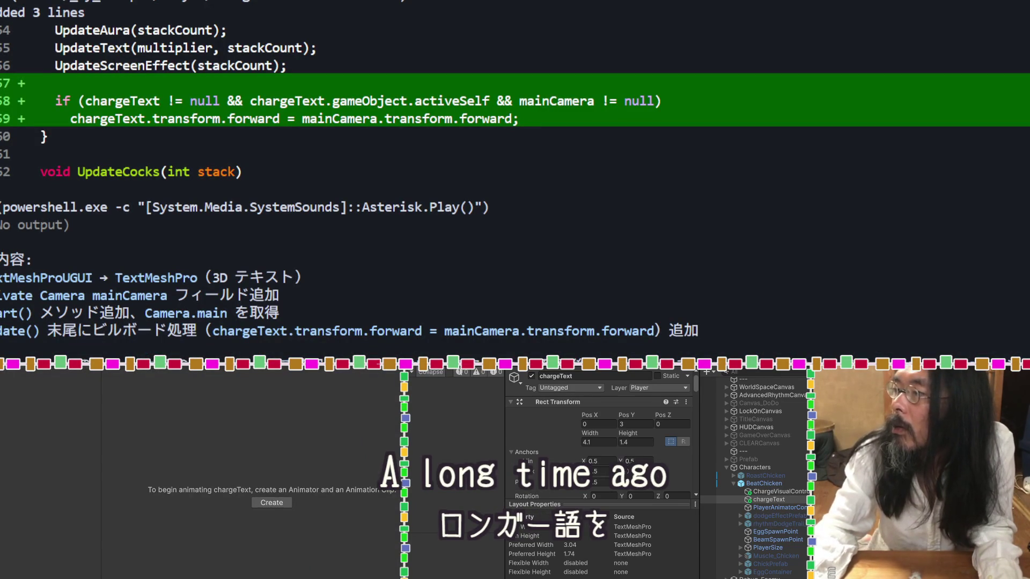
Replace the translator input with 源氏と平家の, converting the names to kanji.
{"action": "key", "text": "ctrl+a"}
{"action": "type", "text": "g"}
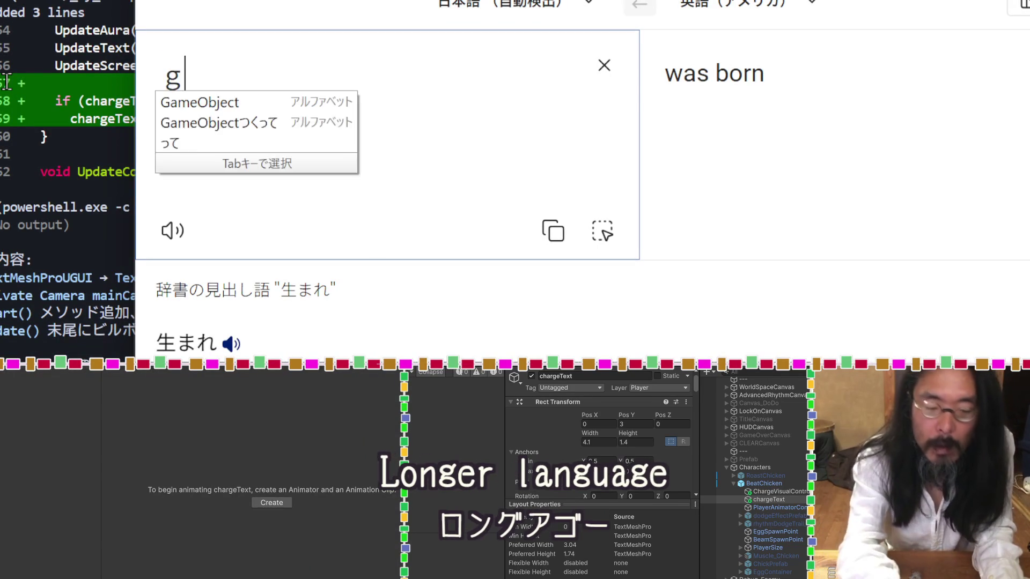
{"action": "type", "text": "enjit"}
{"action": "key", "text": "BackSpace"}
{"action": "key", "text": "space"}
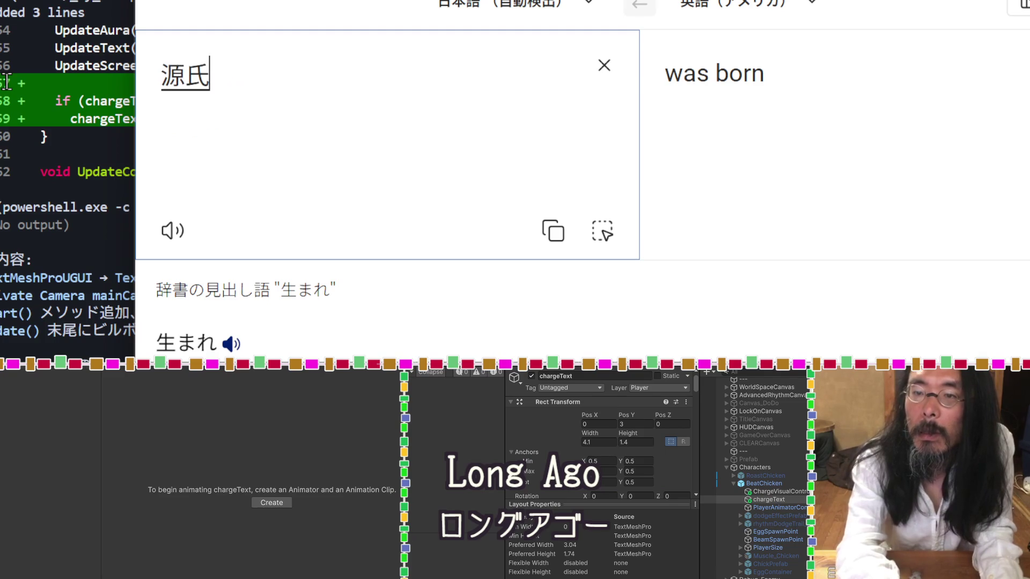
{"action": "type", "text": "toheike"}
{"action": "key", "text": "space"}
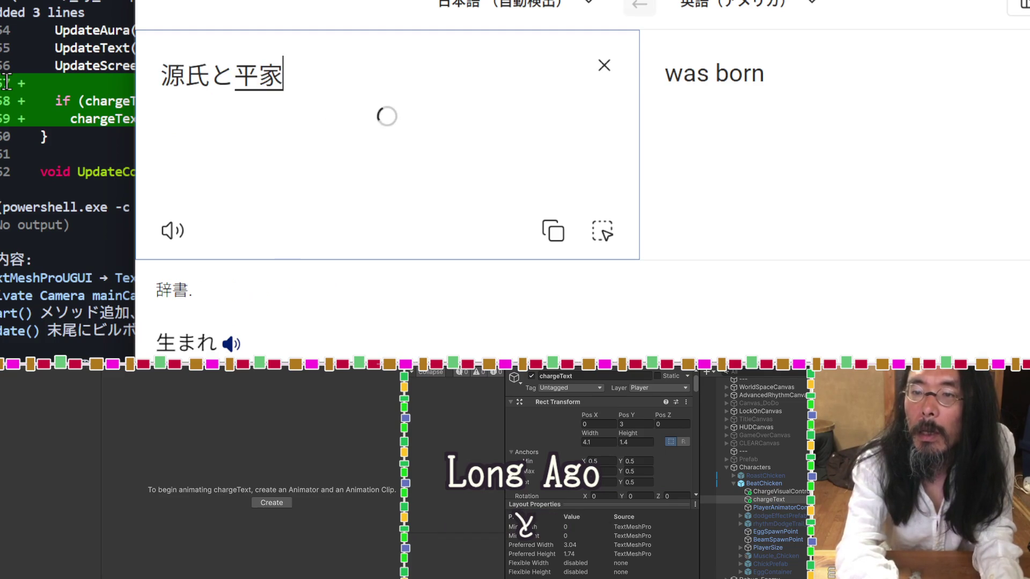
{"action": "type", "text": "no"}
{"action": "key", "text": "Return"}
Complete the phrase with 合戦 and closing words, read the English, then hide the translator.
{"action": "type", "text": "kas"}
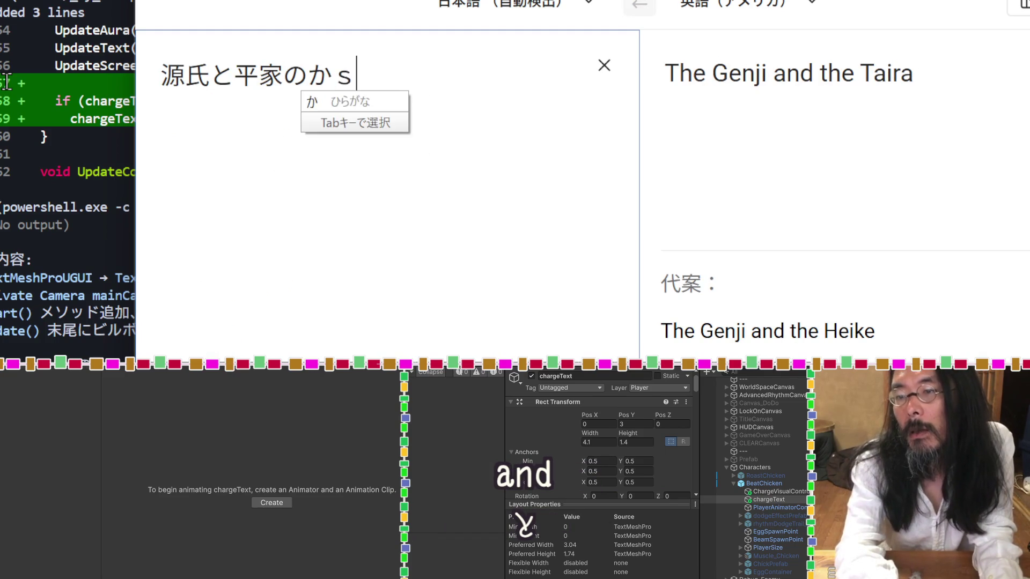
{"action": "type", "text": "e"}
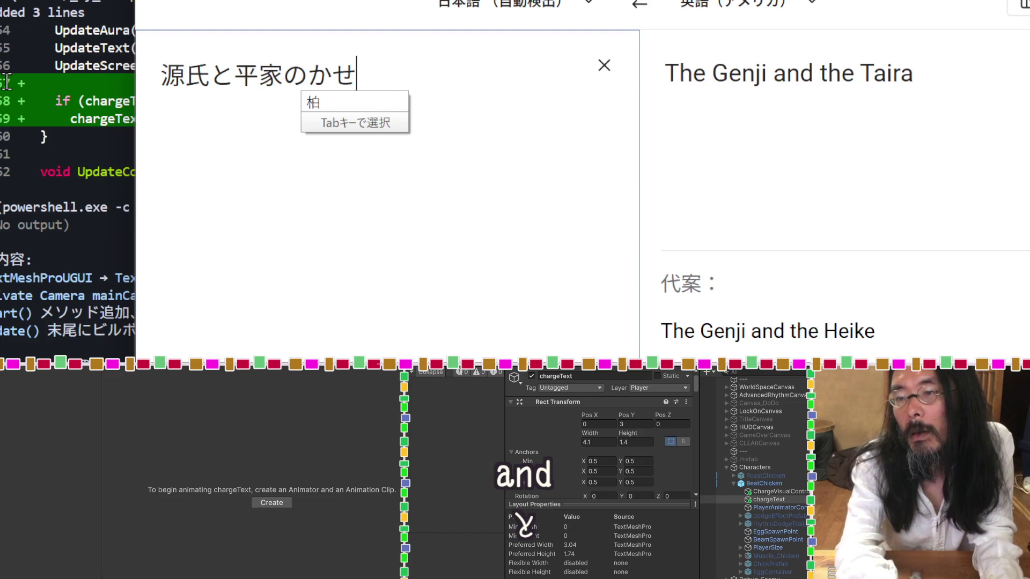
{"action": "key", "text": "BackSpace"}
{"action": "type", "text": "ssen"}
{"action": "key", "text": "space"}
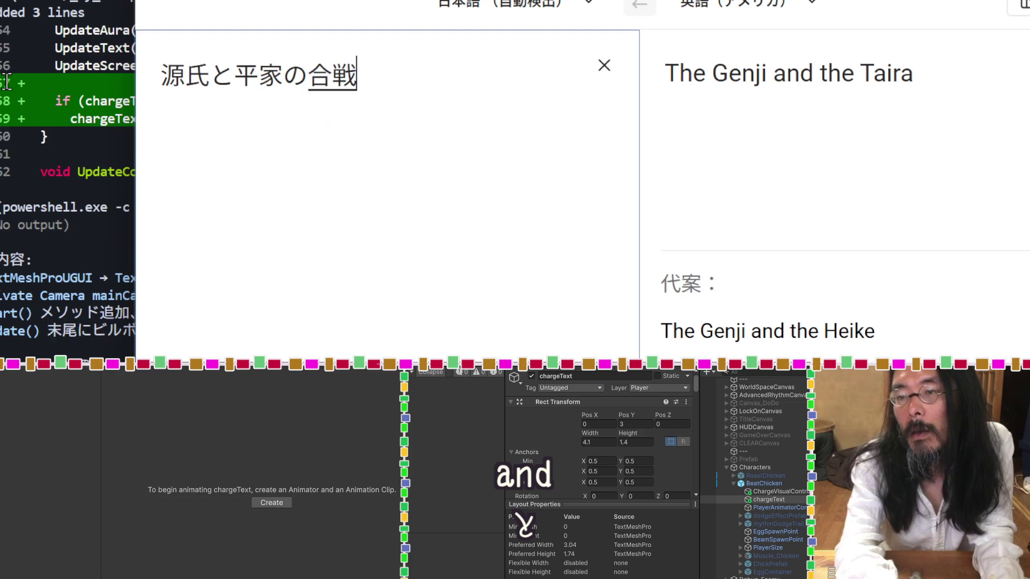
{"action": "key", "text": "Return"}
{"action": "type", "text": "ttenoga"}
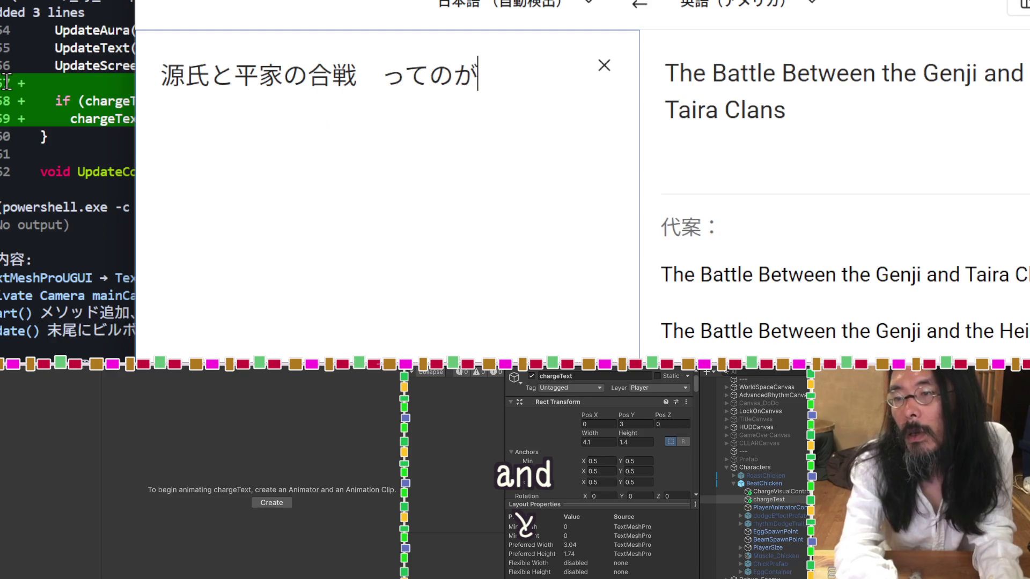
{"action": "type", "text": "aru"}
{"action": "key", "text": "Return"}
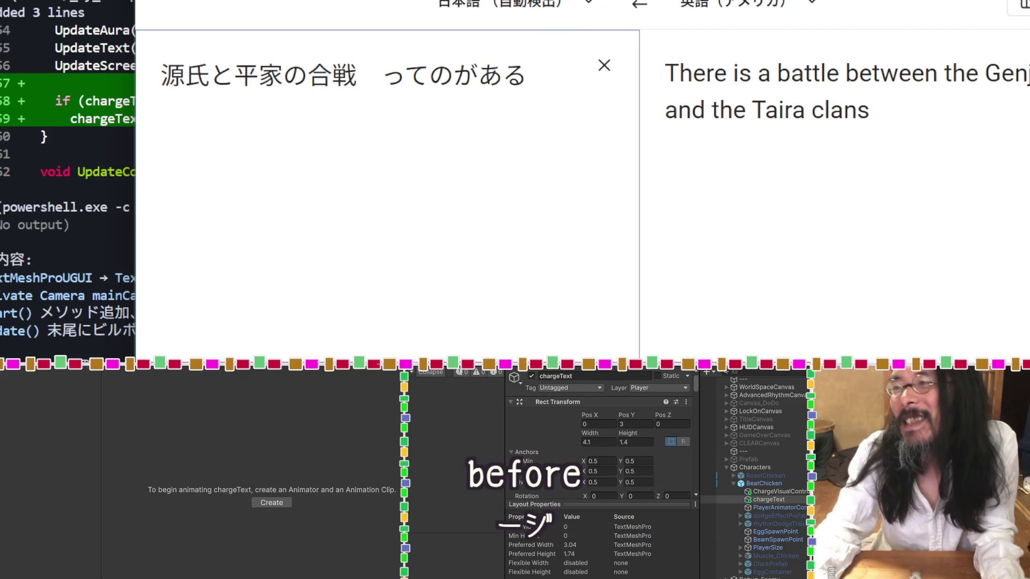
{"action": "key", "text": "alt+Tab"}
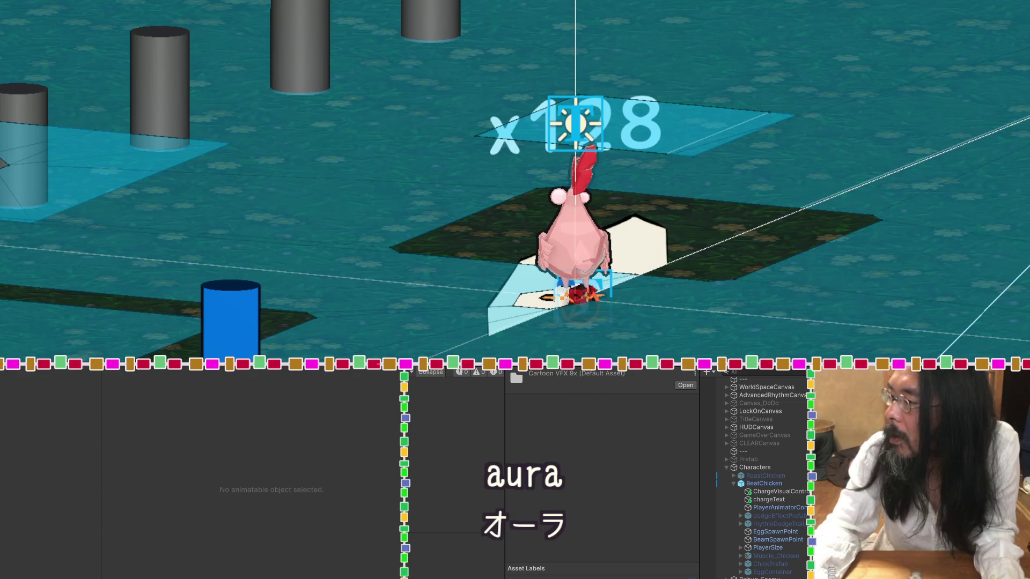
Step through Comic_FX to the Comic VFX scene asset and open it.
{"action": "key", "text": "Down"}
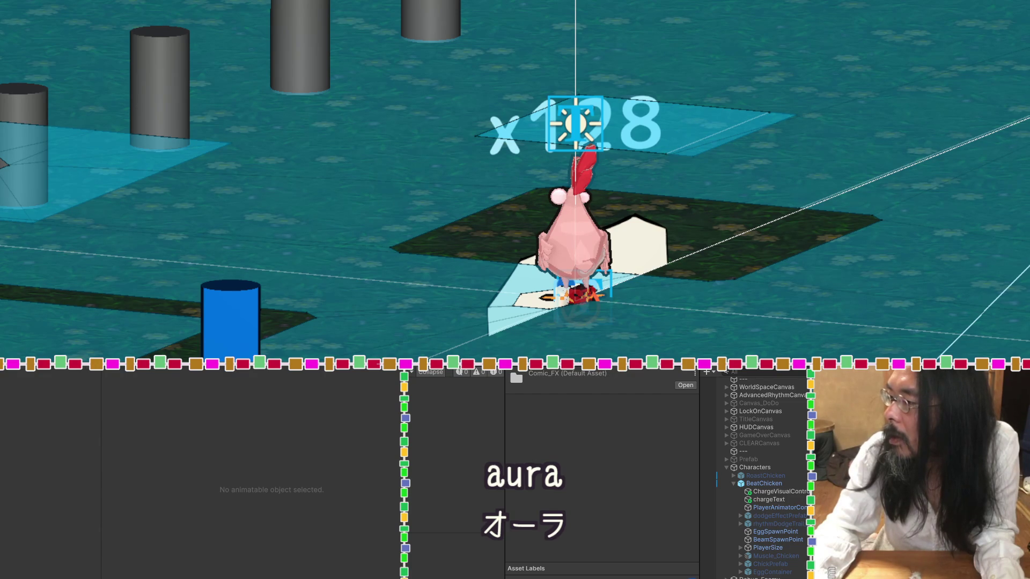
{"action": "key", "text": "Down"}
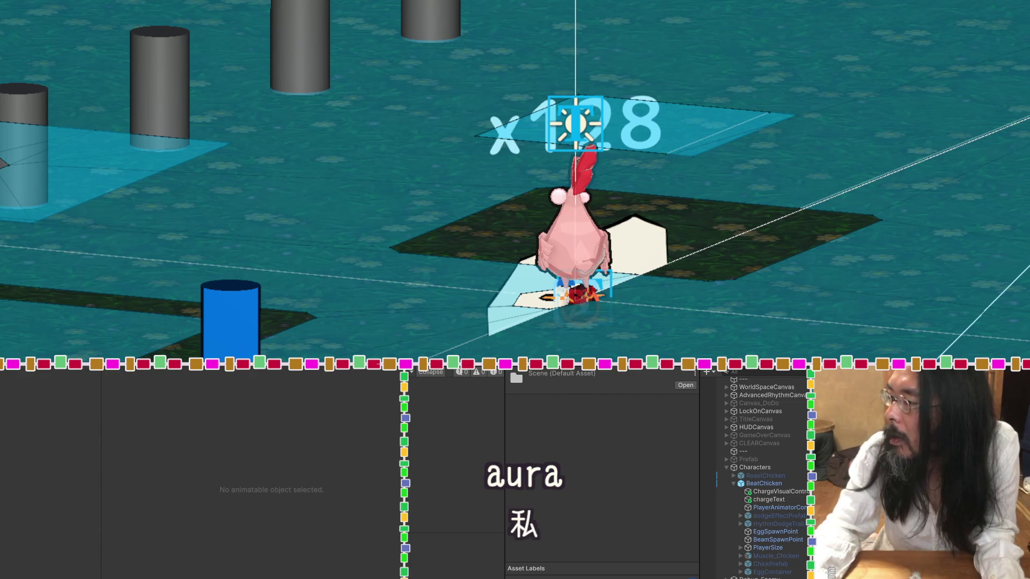
{"action": "key", "text": "Return"}
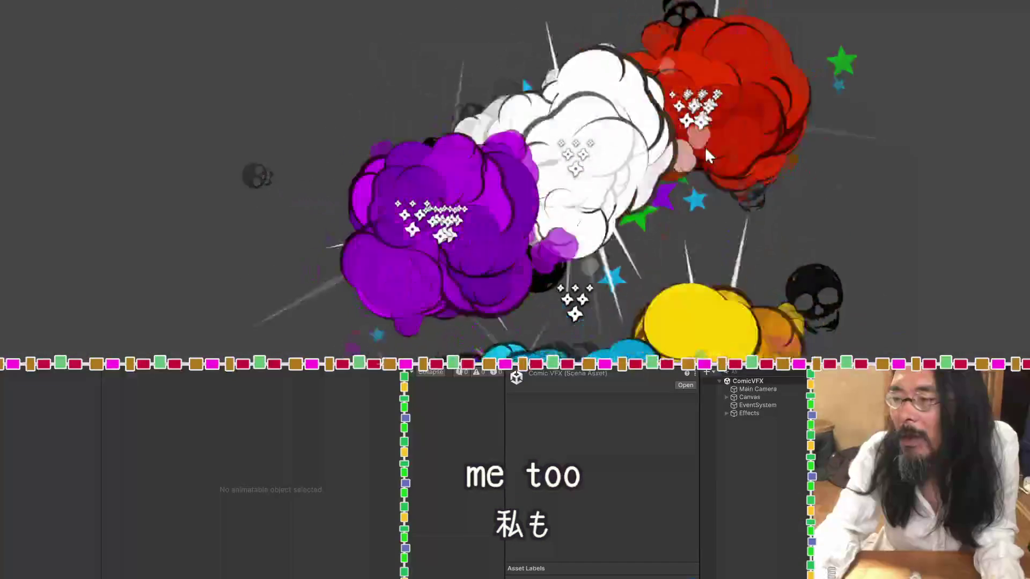
Zoom and orbit the Scene view to inspect the comic explosions from behind.
{"action": "scroll", "coordinate": [700, 147], "scroll_direction": "down", "scroll_amount": 5}
{"action": "mouse_move", "coordinate": [666, 191]}
{"action": "left_mouse_down"}
{"action": "mouse_move", "coordinate": [906, 161]}
{"action": "mouse_move", "coordinate": [858, 193]}
{"action": "mouse_move", "coordinate": [750, 216]}
{"action": "left_mouse_up"}
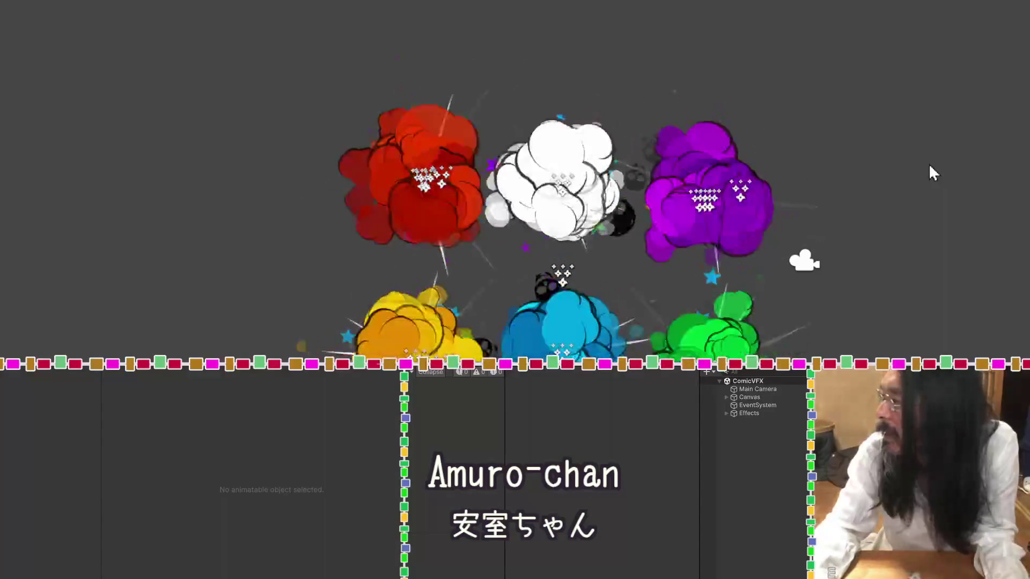
{"action": "scroll", "coordinate": [632, 256], "scroll_direction": "up", "scroll_amount": 5}
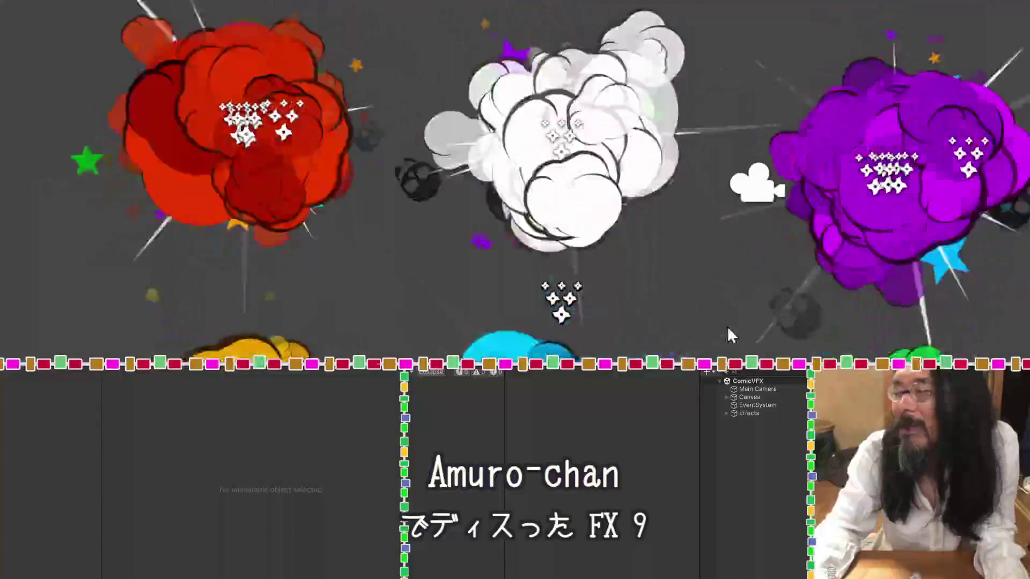
{"action": "scroll", "coordinate": [732, 335], "scroll_direction": "down", "scroll_amount": 2}
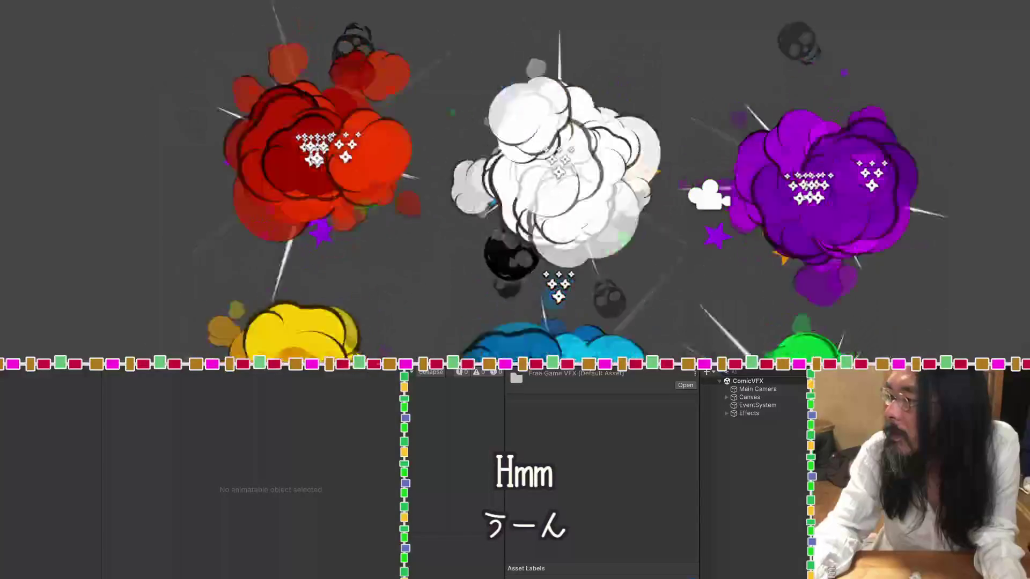
Open the Free Game VFX demo scene and look around its fireball and light pillar.
{"action": "key", "text": "Down"}
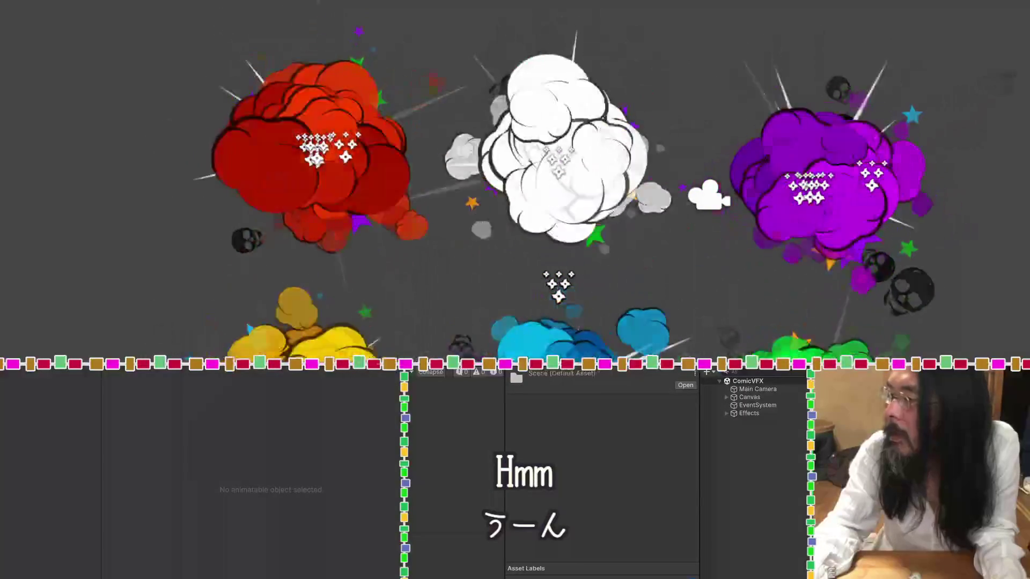
{"action": "key", "text": "Return"}
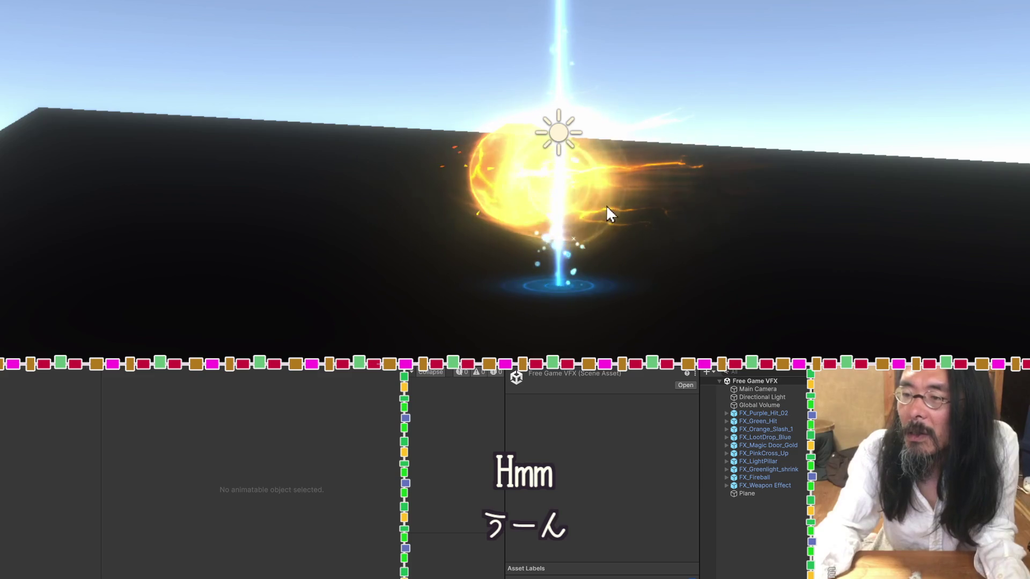
{"action": "mouse_move", "coordinate": [610, 215]}
{"action": "left_mouse_down"}
{"action": "mouse_move", "coordinate": [800, 78]}
{"action": "mouse_move", "coordinate": [789, 340]}
{"action": "left_mouse_up"}
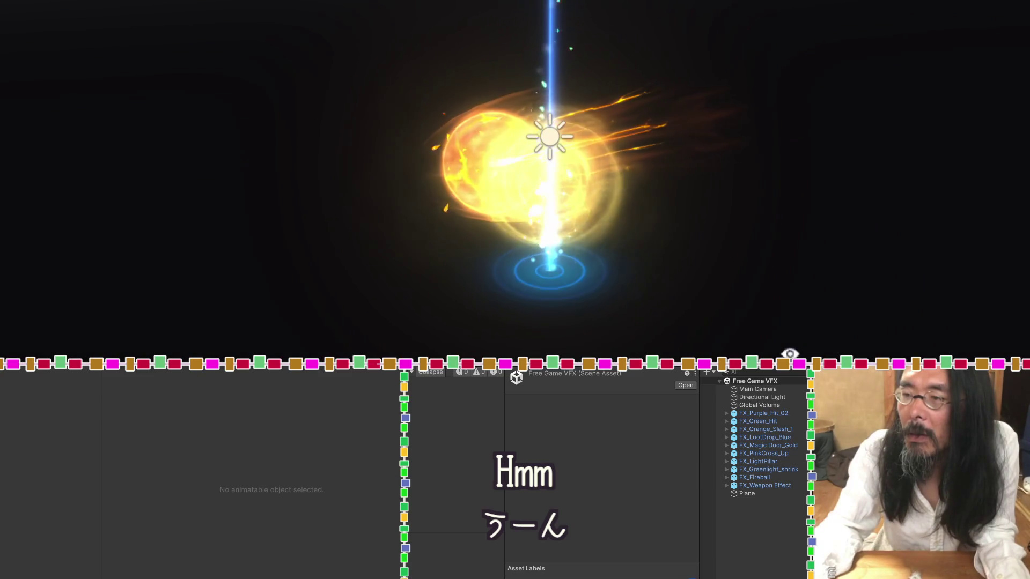
Check the overlapping effects, then move FX_Purple_Hit_02 along X to 8.23.
{"action": "mouse_move", "coordinate": [715, 306]}
{"action": "left_mouse_down"}
{"action": "mouse_move", "coordinate": [726, 267]}
{"action": "mouse_move", "coordinate": [783, 179]}
{"action": "mouse_move", "coordinate": [596, 281]}
{"action": "left_mouse_up"}
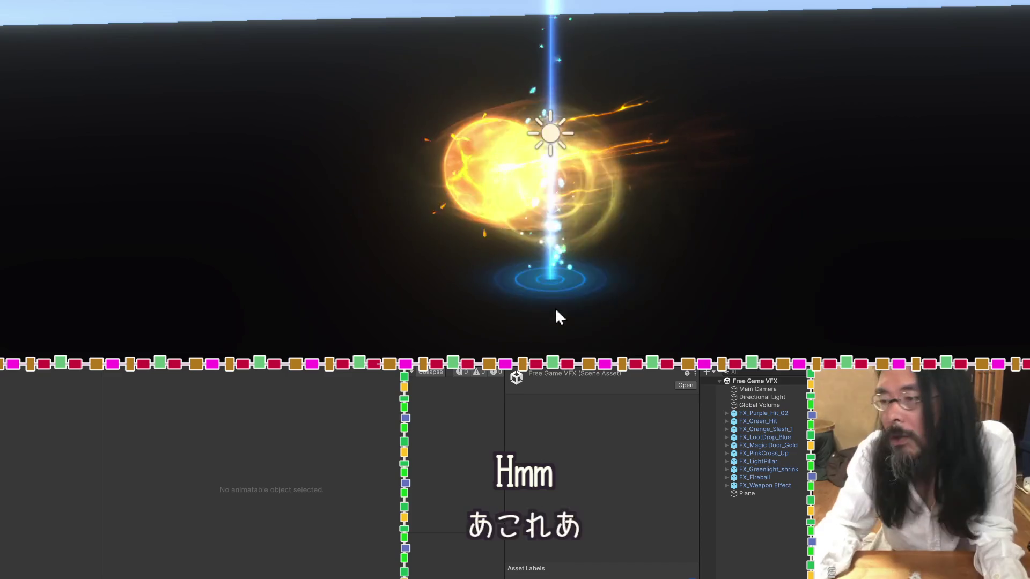
{"action": "left_click", "coordinate": [558, 279]}
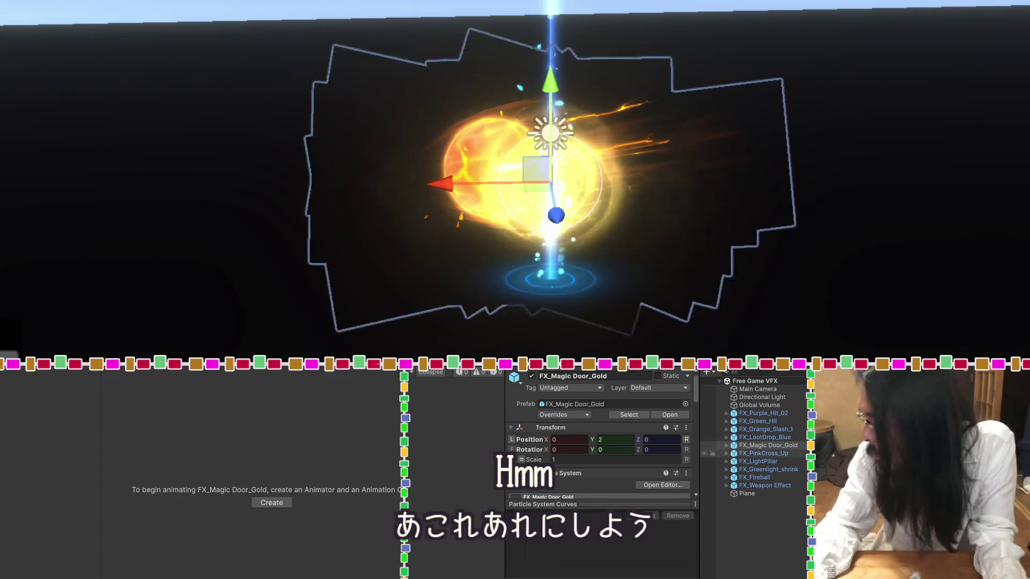
{"action": "left_click", "coordinate": [787, 463]}
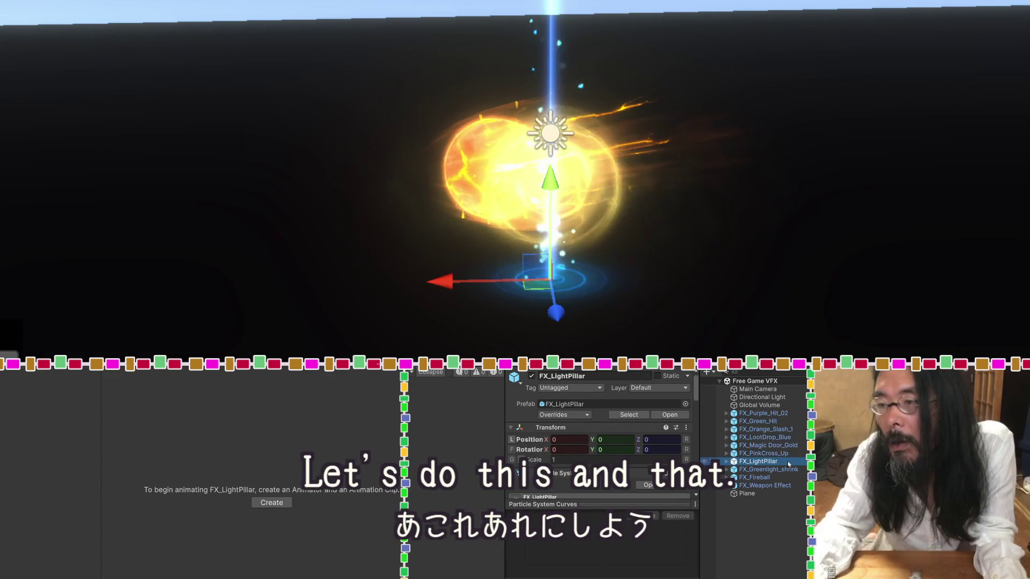
{"action": "left_click", "coordinate": [749, 414]}
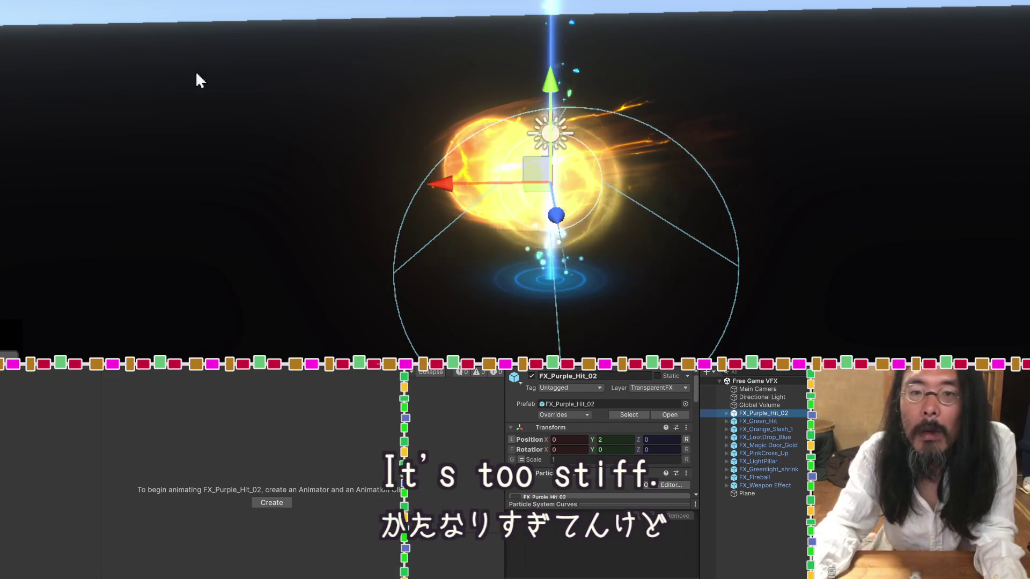
{"action": "left_click_drag", "start_coordinate": [444, 184], "coordinate": [106, 185]}
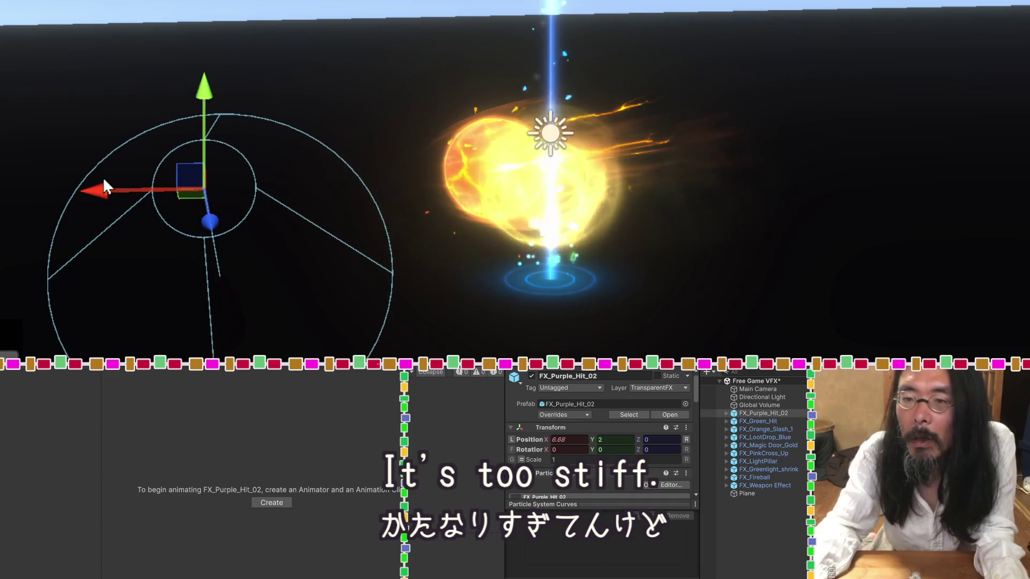
{"action": "key", "text": "ctrl+z"}
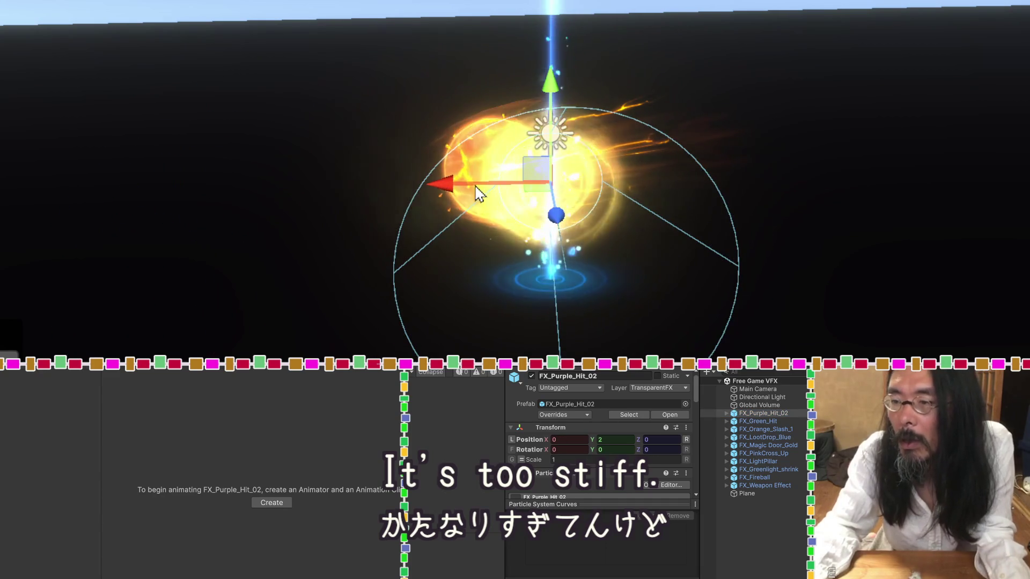
{"action": "left_click_drag", "start_coordinate": [476, 186], "coordinate": [50, 188]}
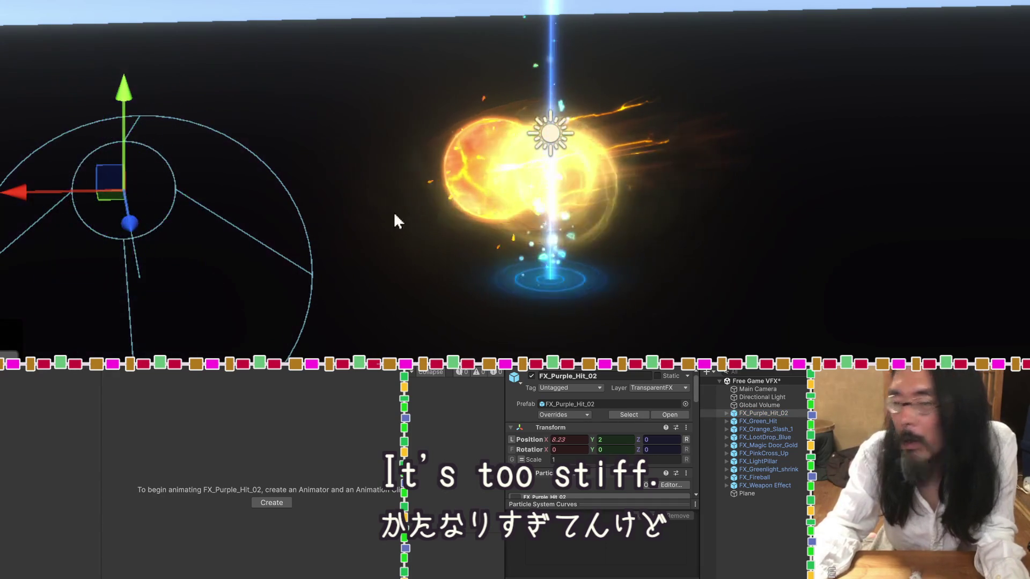
Shift FX_Green_Hit aside, FX_Orange_Slash_1 to X 7.12, and FX_LootDrop_Blue to X -3.55.
{"action": "left_click", "coordinate": [783, 422]}
{"action": "left_click_drag", "start_coordinate": [460, 188], "coordinate": [134, 182]}
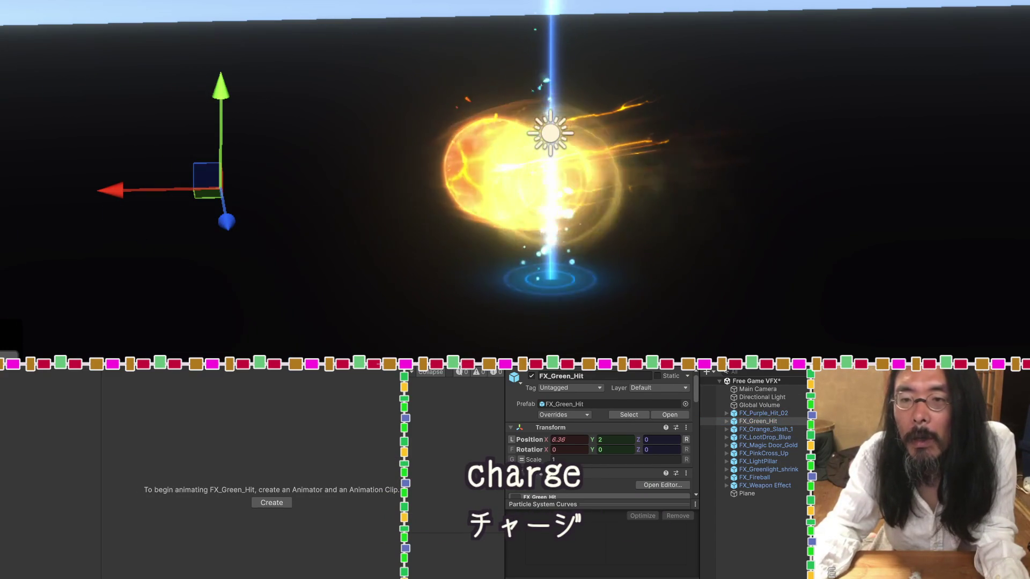
{"action": "left_click", "coordinate": [771, 430]}
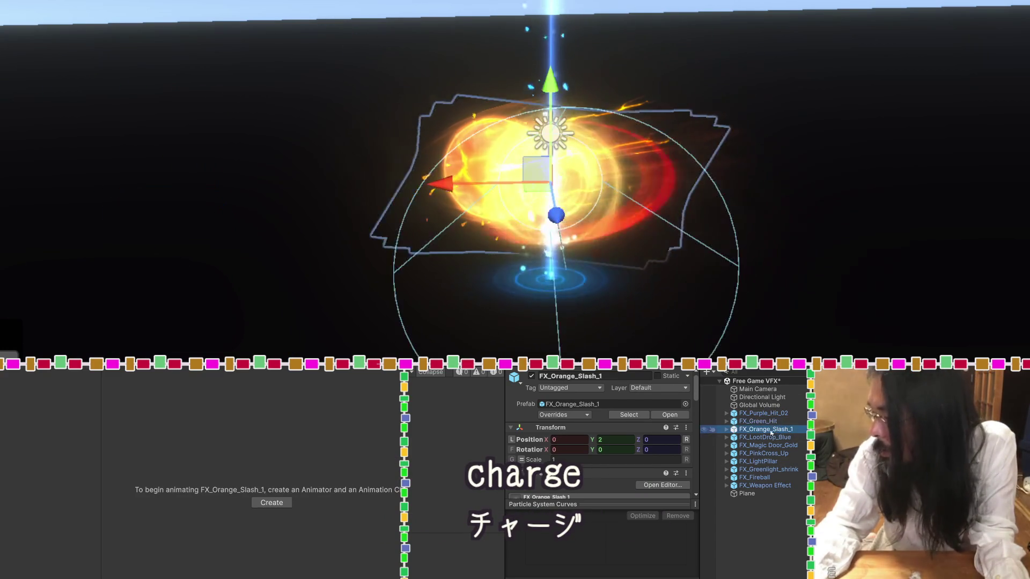
{"action": "left_click_drag", "start_coordinate": [448, 182], "coordinate": [97, 186]}
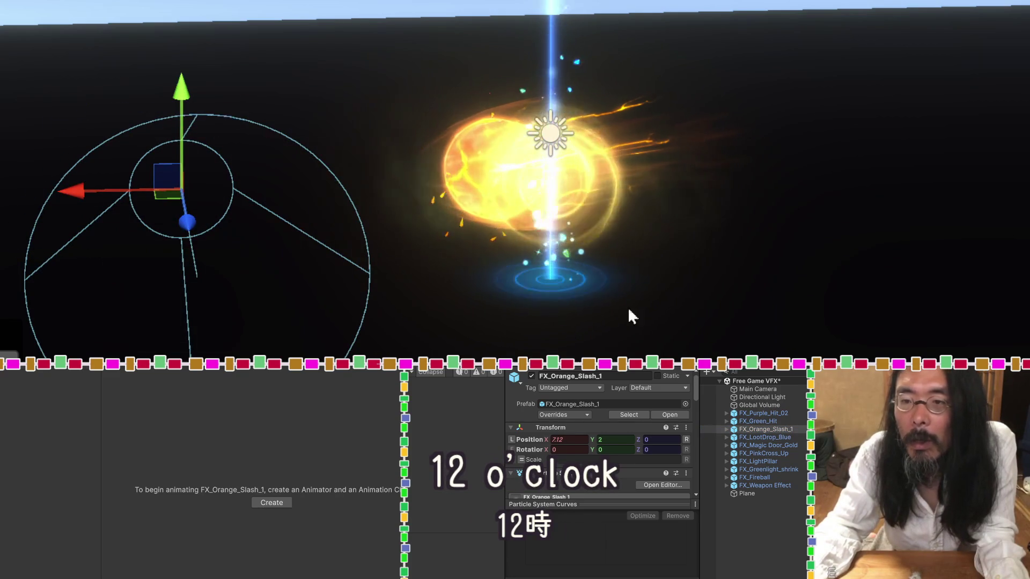
{"action": "left_click", "coordinate": [755, 437]}
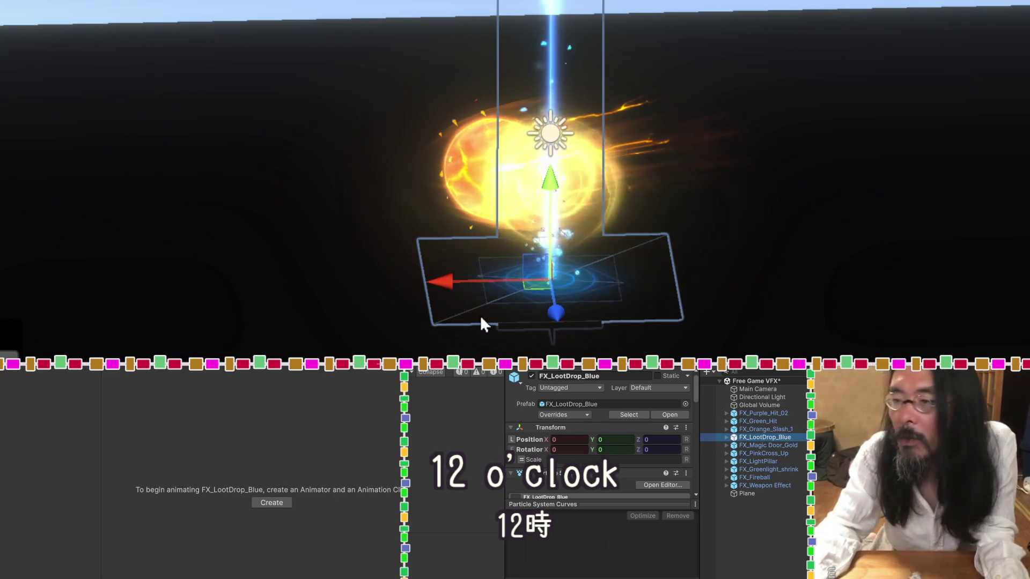
{"action": "left_click_drag", "start_coordinate": [455, 283], "coordinate": [638, 275]}
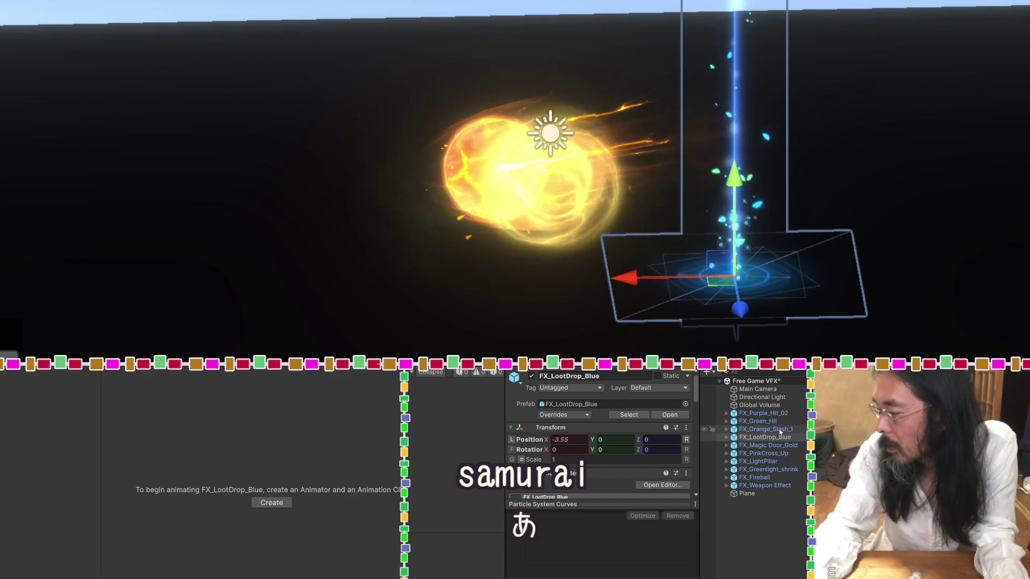
{"action": "left_click", "coordinate": [779, 430]}
{"action": "left_click", "coordinate": [780, 438]}
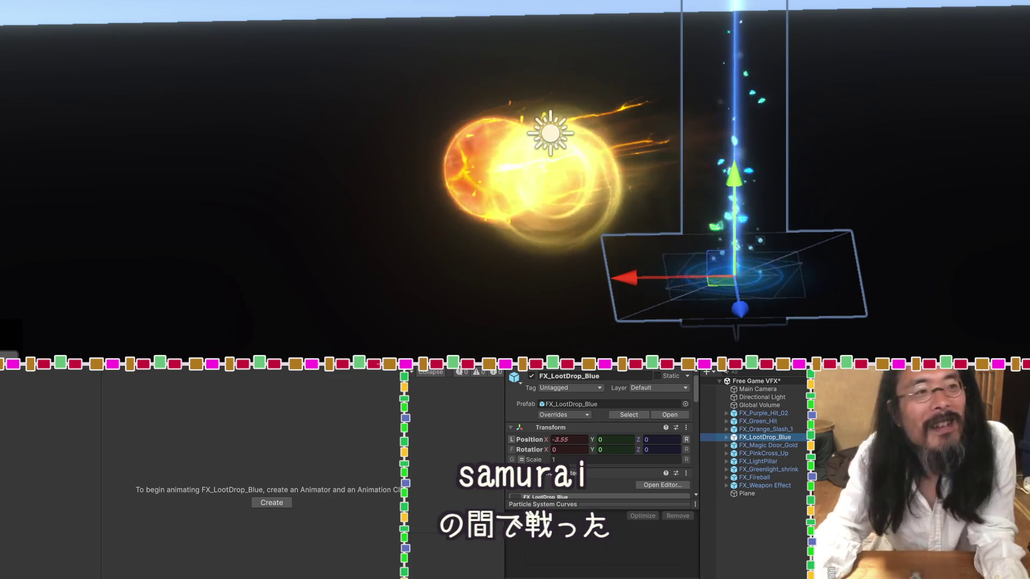
{"action": "key", "text": "alt+Tab"}
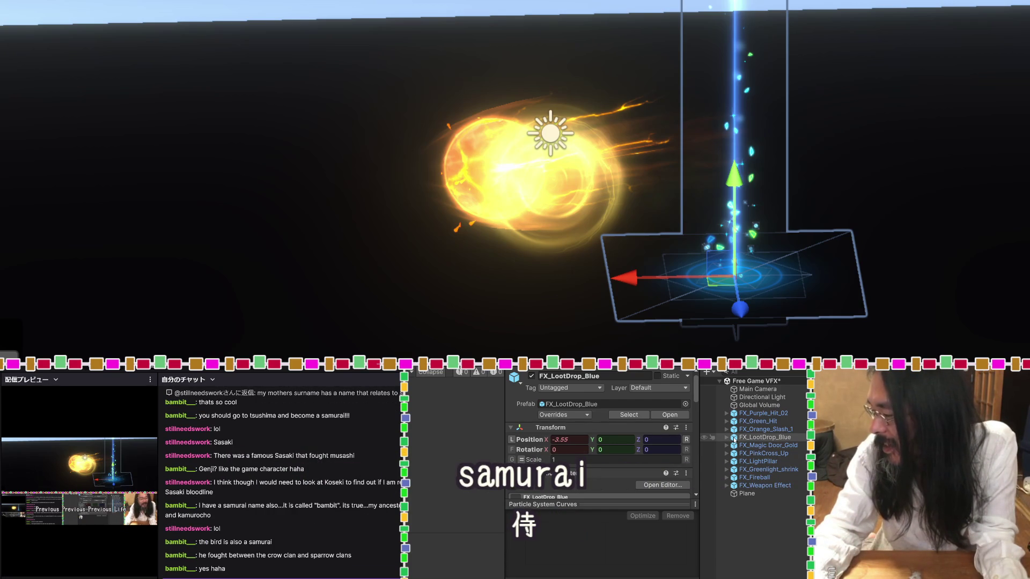
{"action": "left_click", "coordinate": [734, 438]}
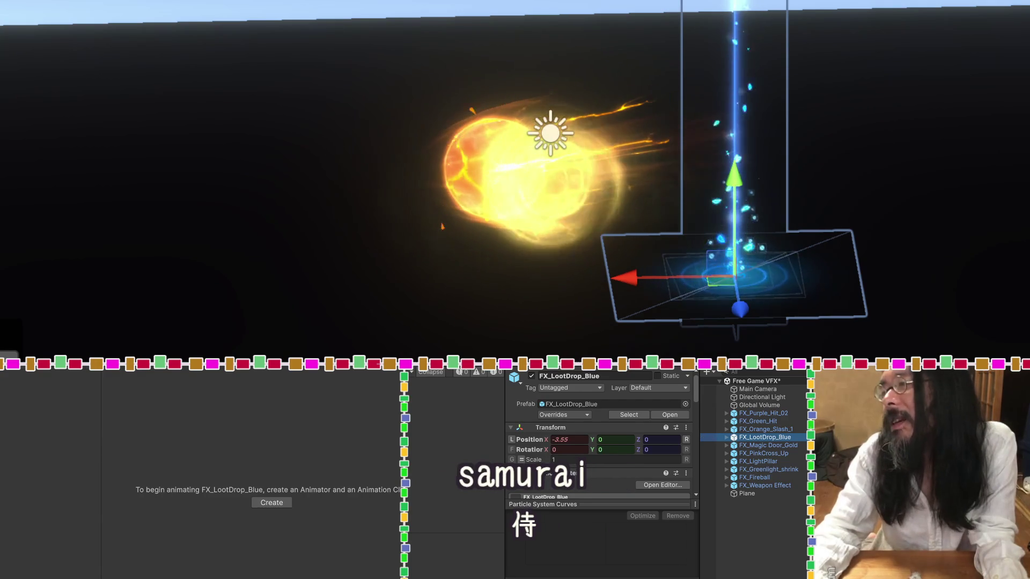
Replace the translator text with アラブの人たちは侍と忍者 and read its English rendering.
{"action": "key", "text": "alt+Tab"}
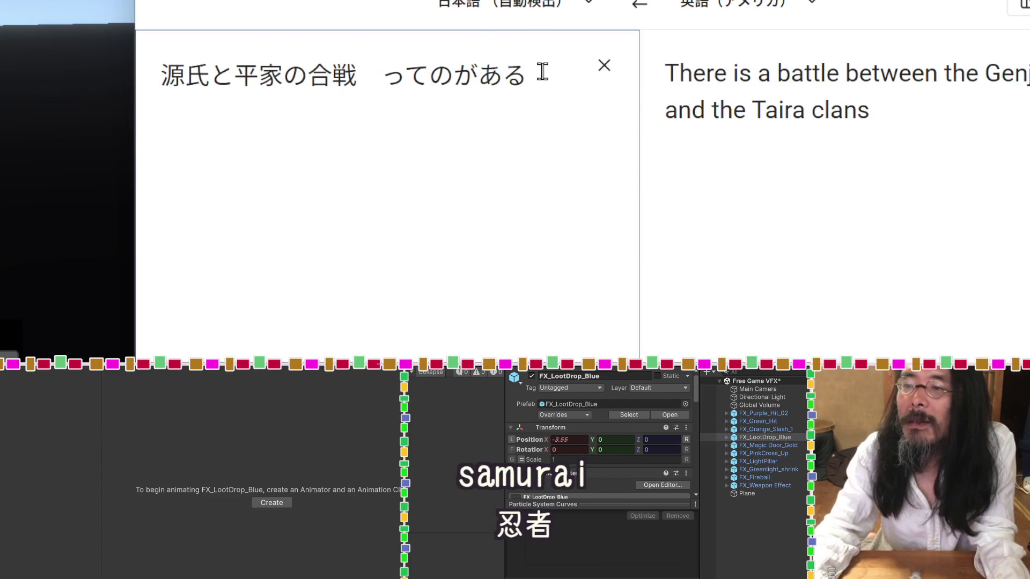
{"action": "key", "text": "ctrl+a"}
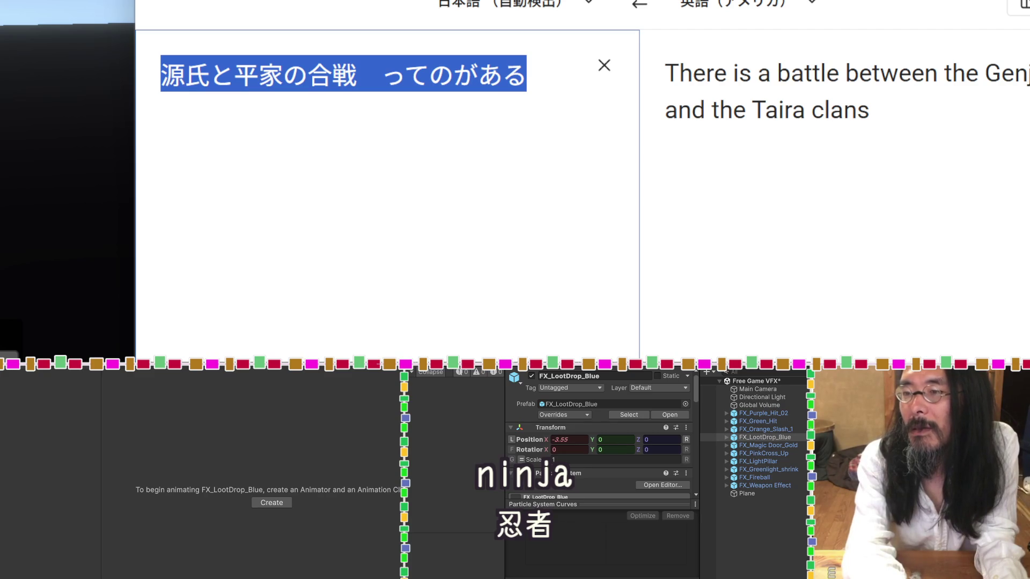
{"action": "type", "text": "あら"}
{"action": "type", "text": "u"}
{"action": "key", "text": "space"}
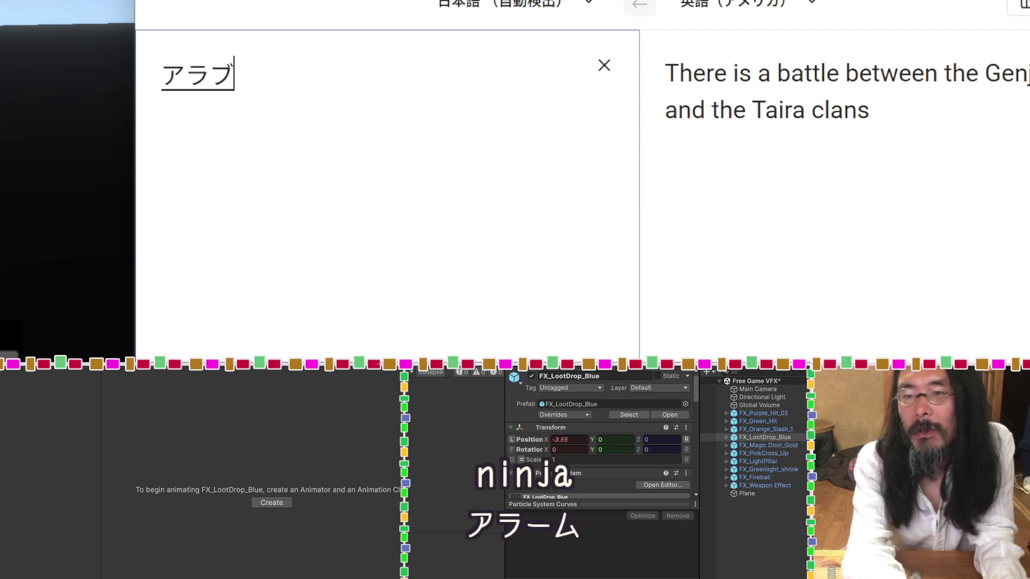
{"action": "type", "text": "k"}
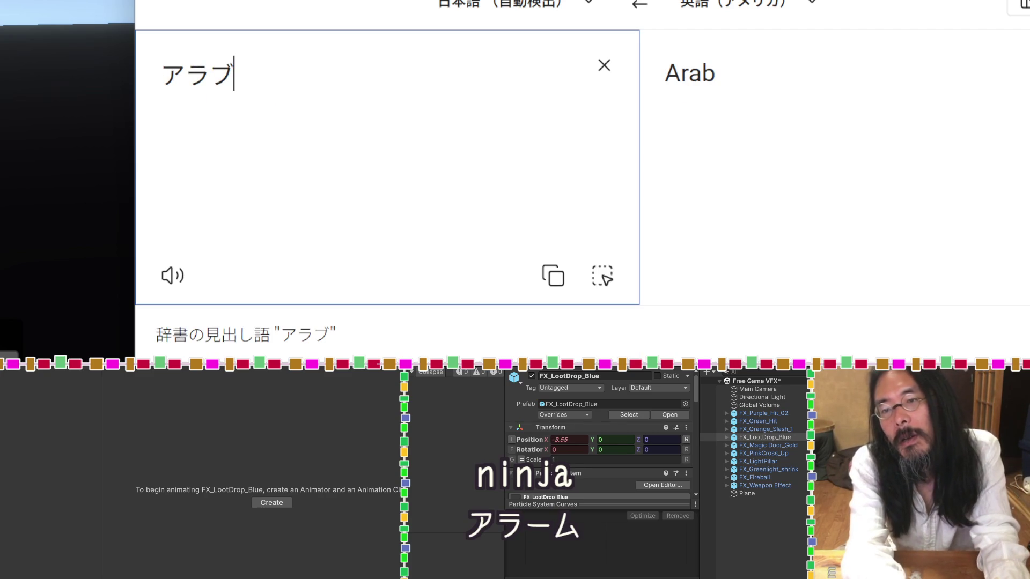
{"action": "type", "text": "と"}
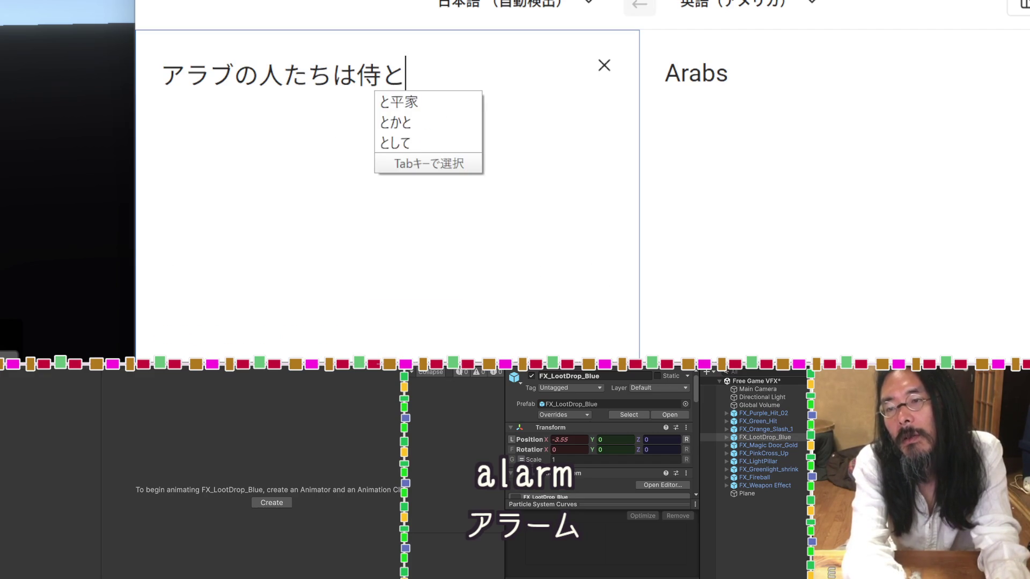
{"action": "type", "text": "inn"}
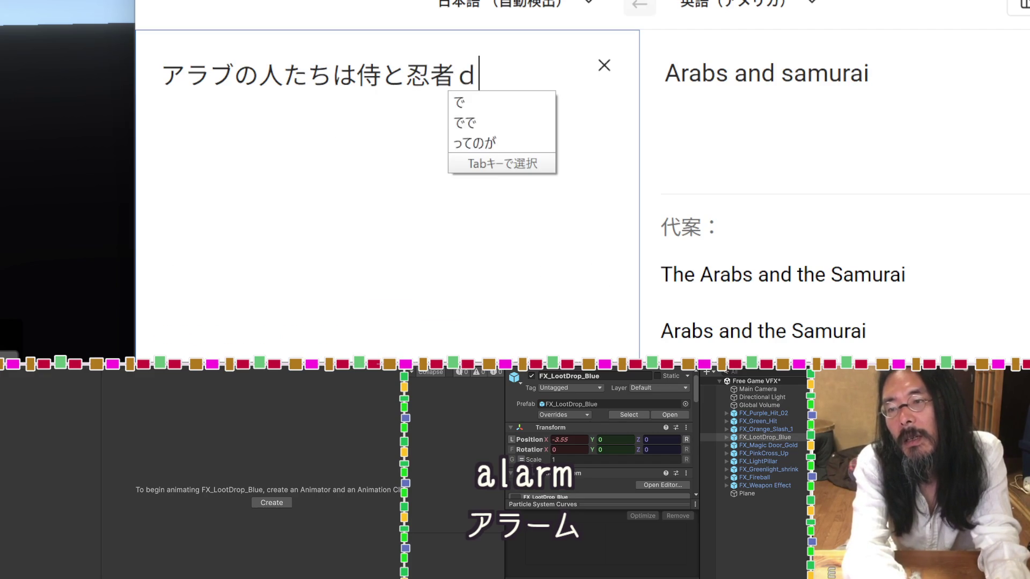
{"action": "type", "text": "otgasukinano"}
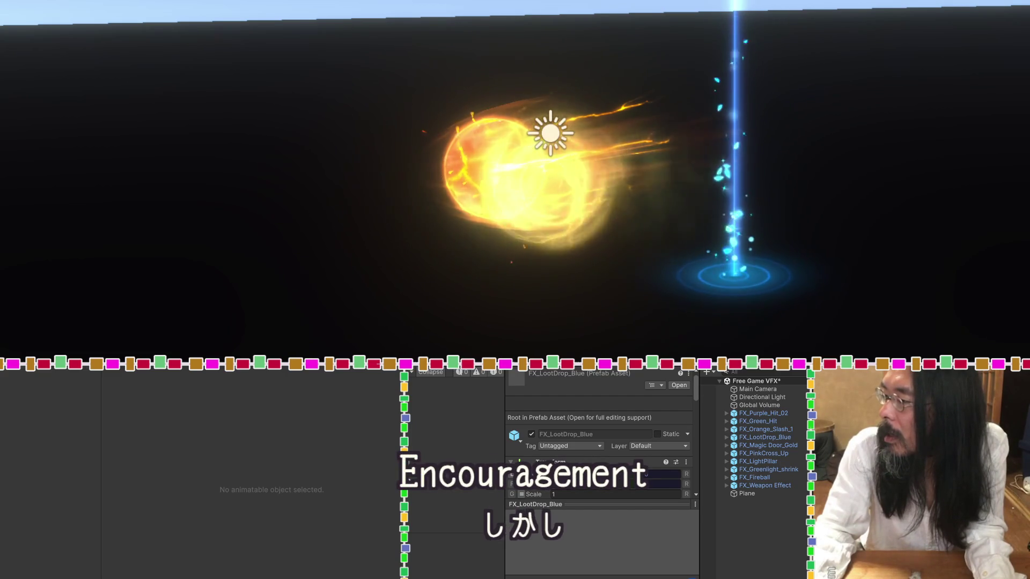
Move the Project selection up from the FX_LootDrop_Blue prefab to the UI folder.
{"action": "key", "text": "Up"}
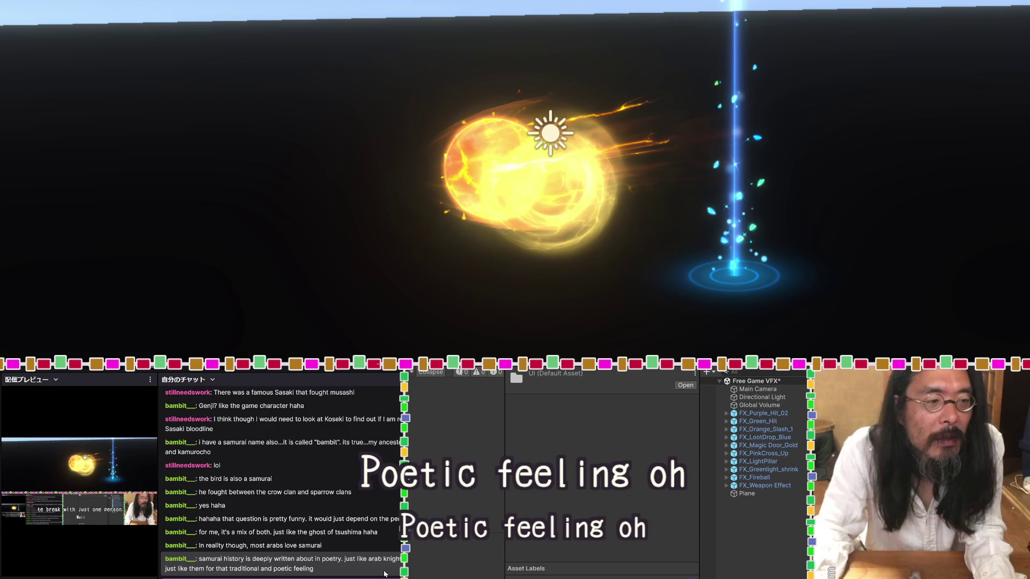
Select FX_LootDrop_Blue in the Hierarchy and jump to its source prefab asset via the Inspector.
{"action": "left_click", "coordinate": [778, 437]}
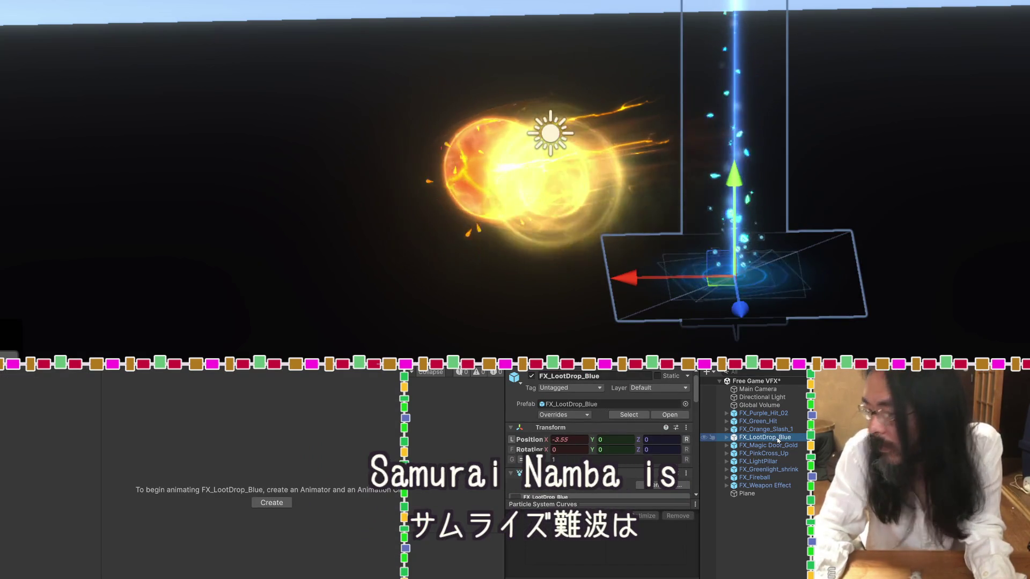
{"action": "left_click", "coordinate": [586, 405]}
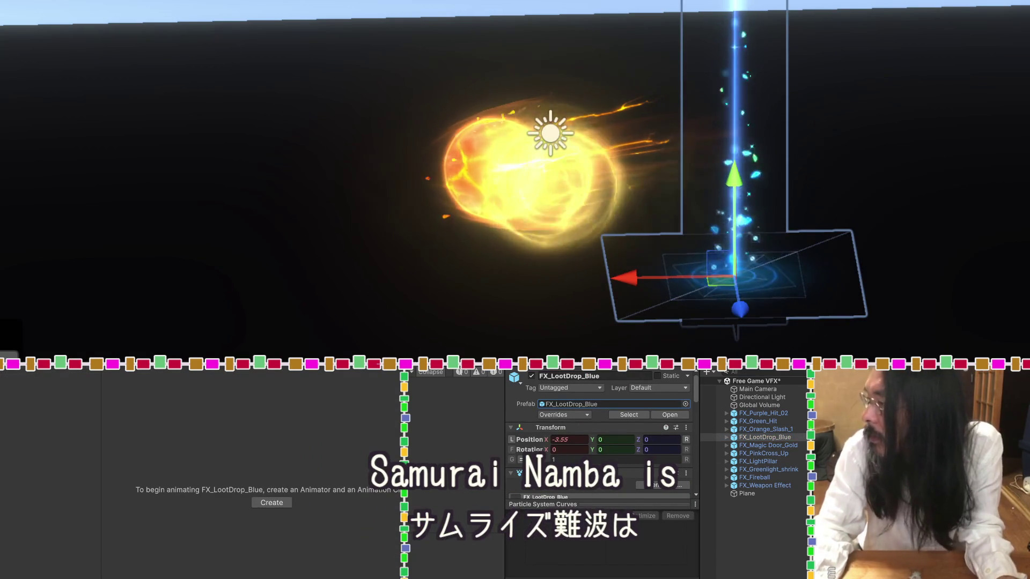
{"action": "left_click", "coordinate": [628, 414]}
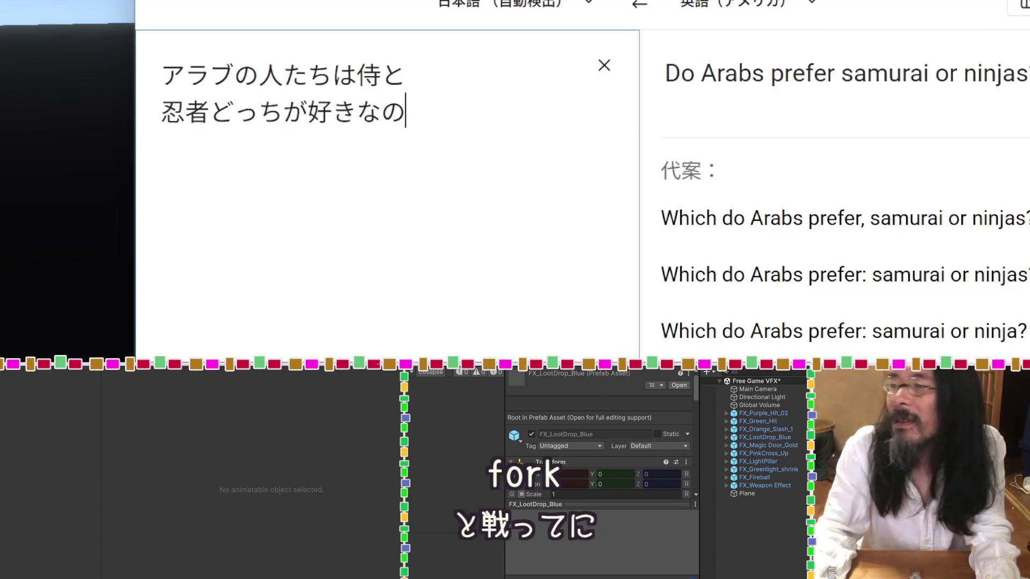
Replace the source text with the Japanese phrase 侍と鷹って似合うよね.
{"action": "key", "text": "ctrl+a"}
{"action": "type", "text": "samurai"}
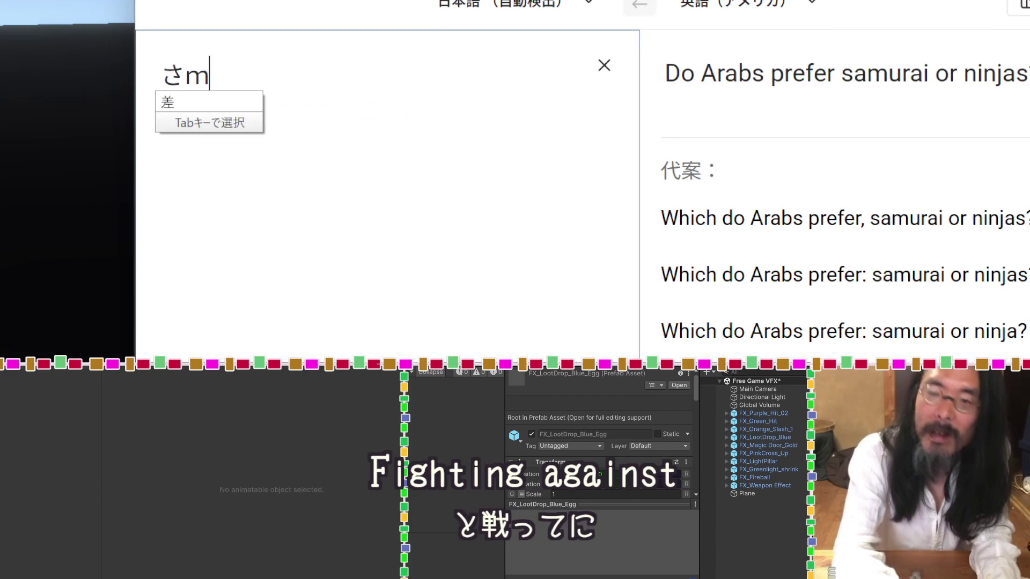
{"action": "key", "text": "Tab"}
{"action": "type", "text": "taka"}
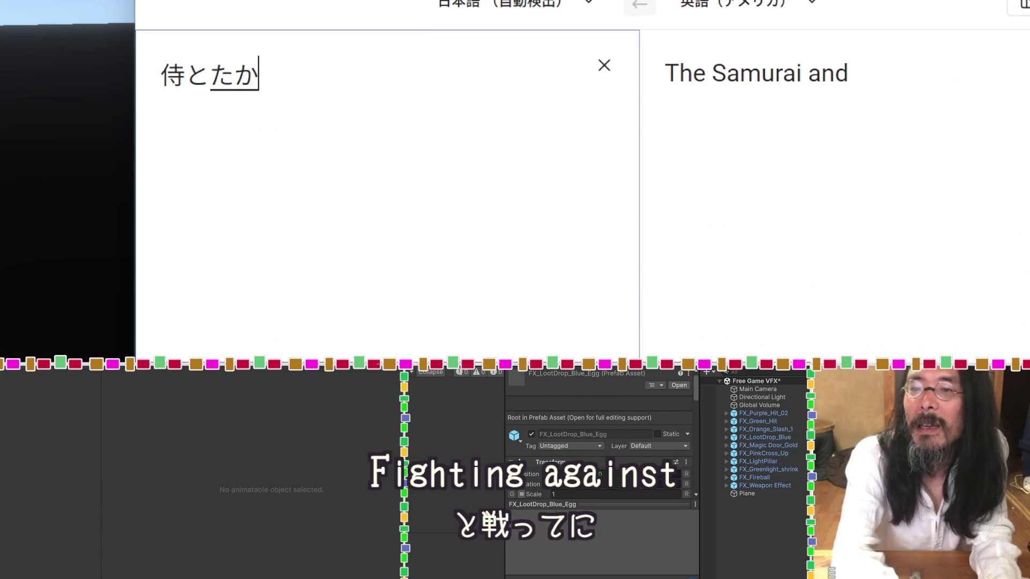
{"action": "key", "text": "space"}
{"action": "type", "text": "tteniauyone"}
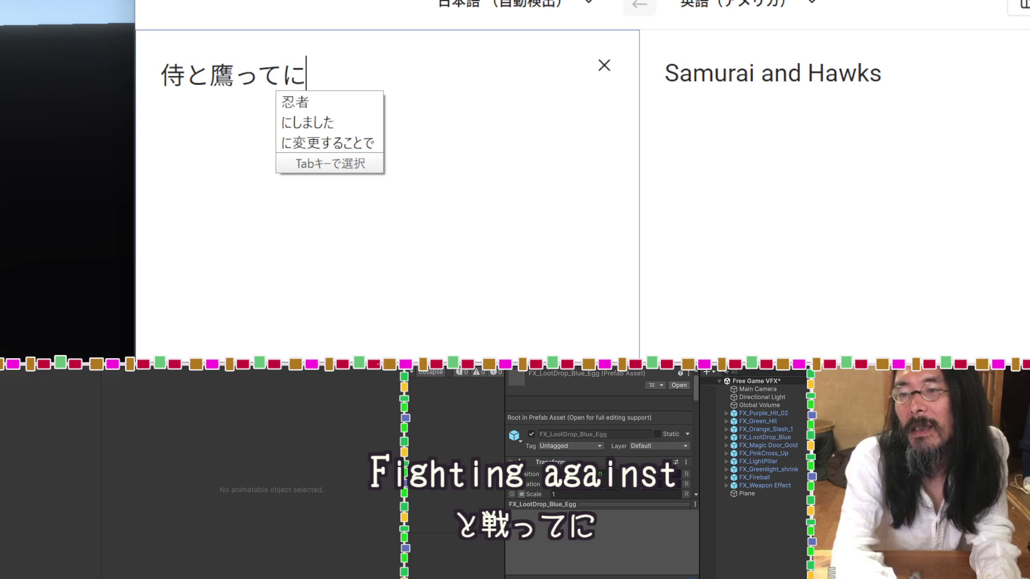
{"action": "key", "text": "space"}
{"action": "key", "text": "Return"}
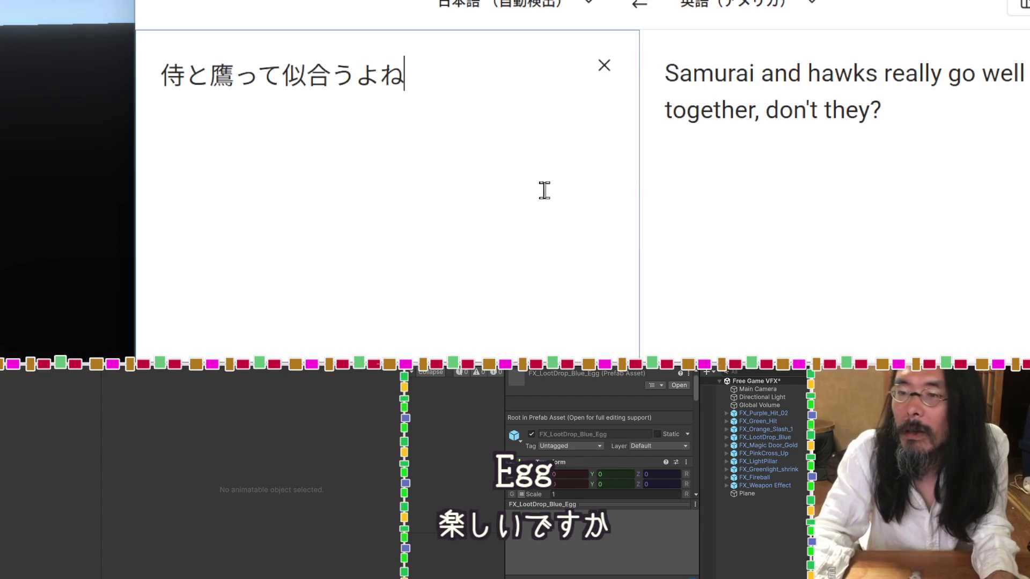
Clear the source text and type EggDrop.
{"action": "key", "text": "ctrl+a"}
{"action": "type", "text": "E"}
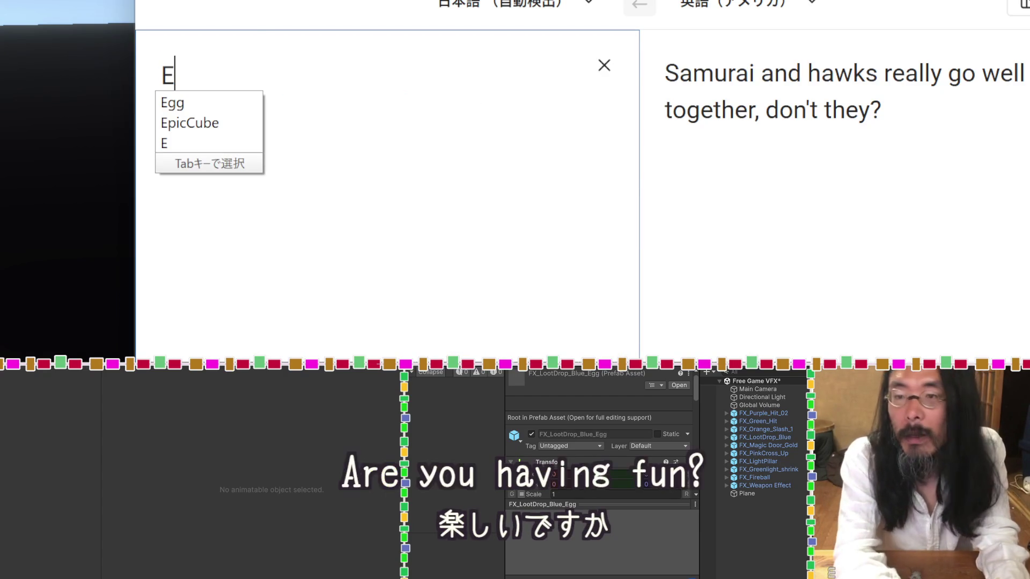
{"action": "type", "text": "gg"}
{"action": "key", "text": "Return"}
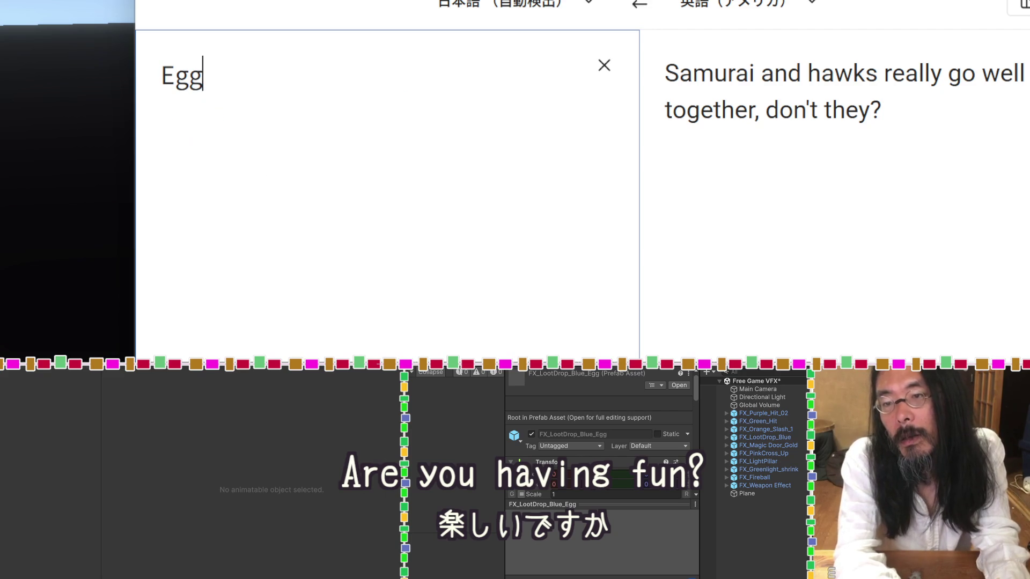
{"action": "type", "text": "Do"}
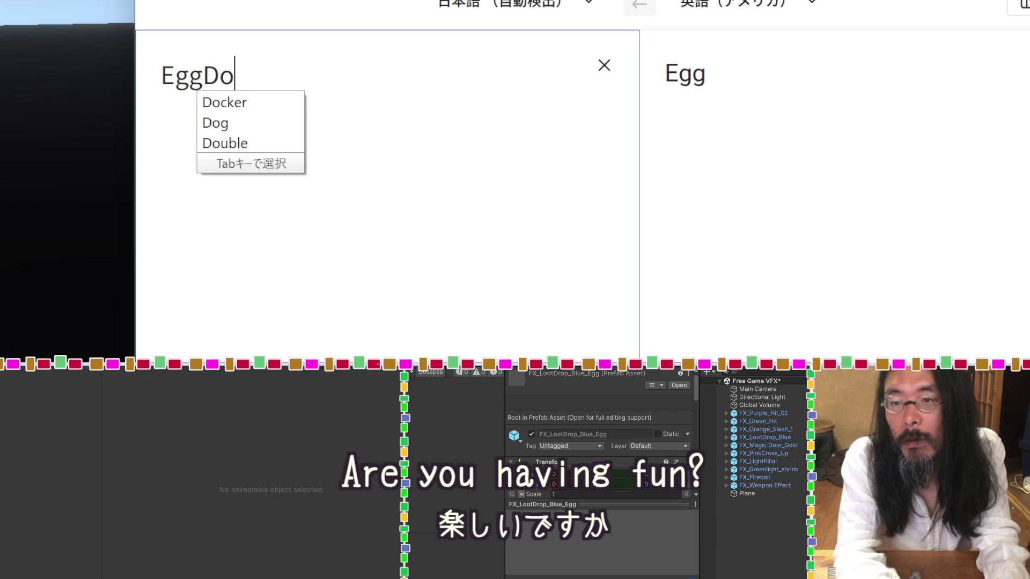
{"action": "key", "text": "BackSpace"}
{"action": "type", "text": "ro"}
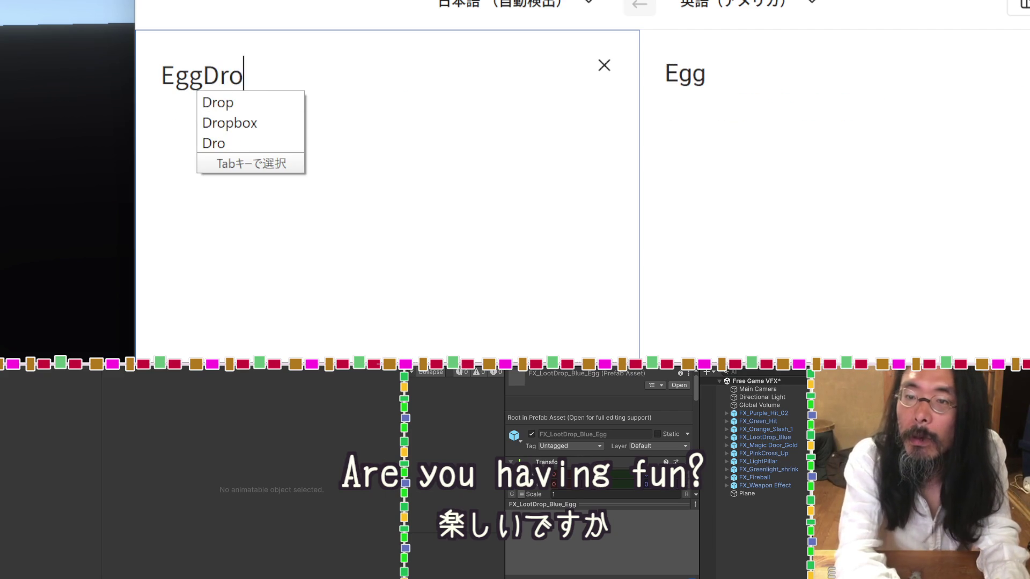
{"action": "type", "text": "p"}
{"action": "key", "text": "Return"}
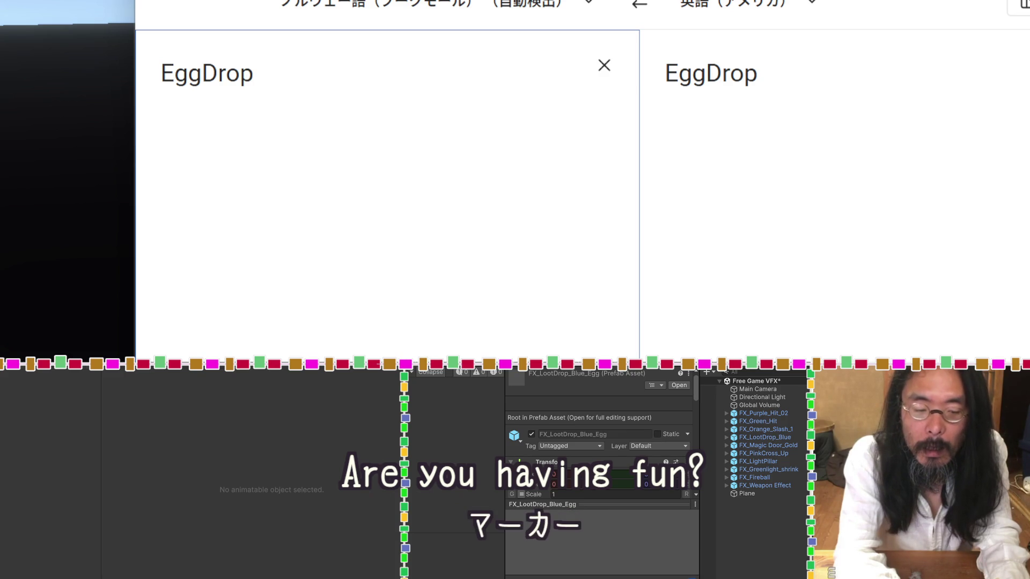
Append レティクル, select the translation 'EggDrop Reticle', and go back to Unity.
{"action": "type", "text": "れてい"}
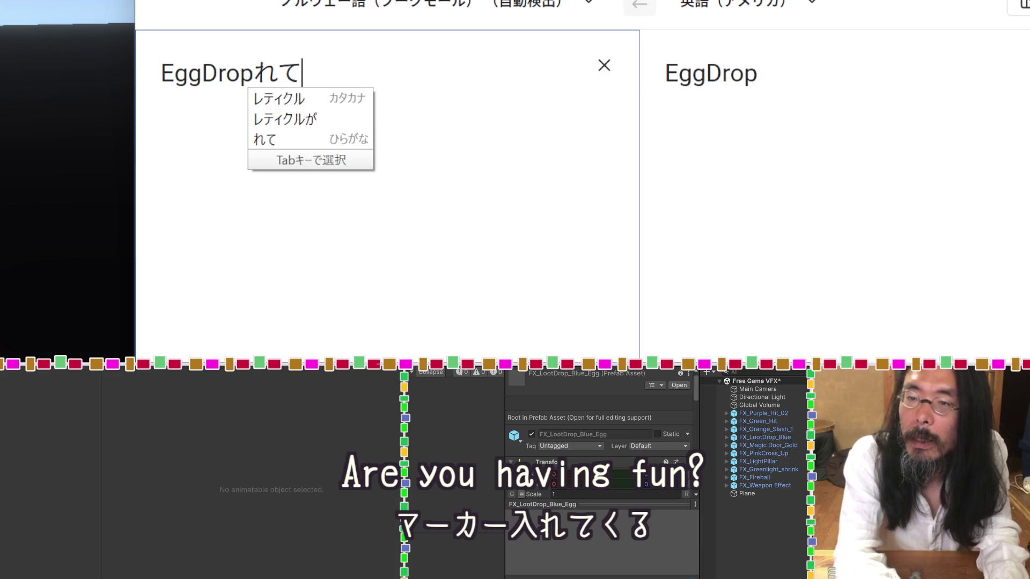
{"action": "key", "text": "BackSpace"}
{"action": "type", "text": "xiku"}
{"action": "key", "text": "Tab"}
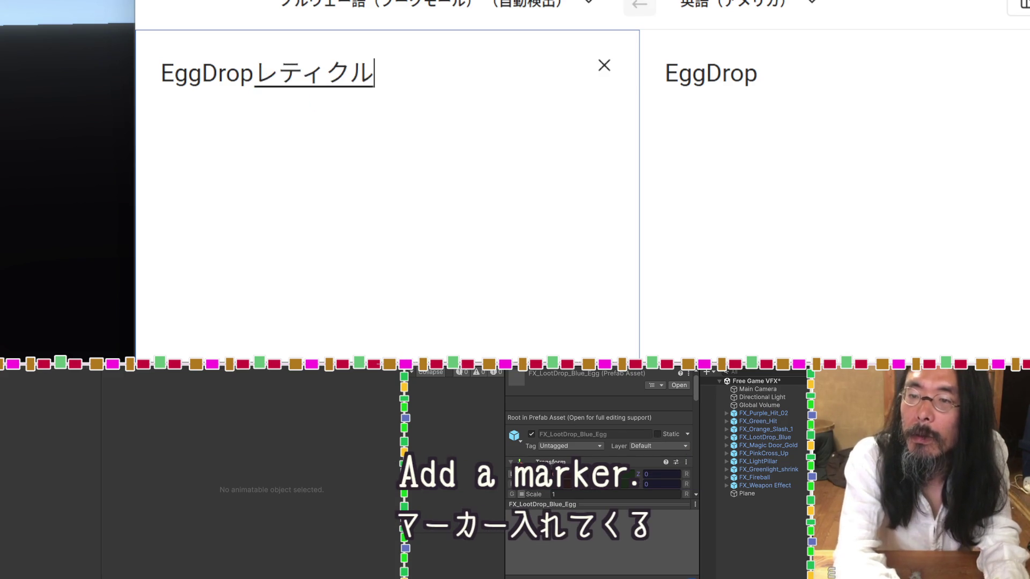
{"action": "key", "text": "Return"}
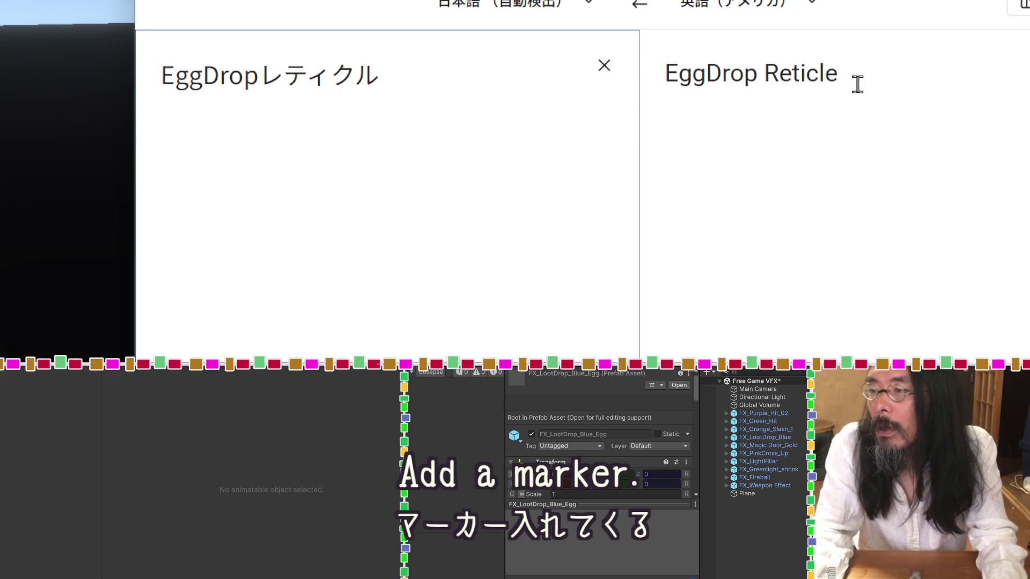
{"action": "left_click_drag", "start_coordinate": [854, 85], "coordinate": [664, 76]}
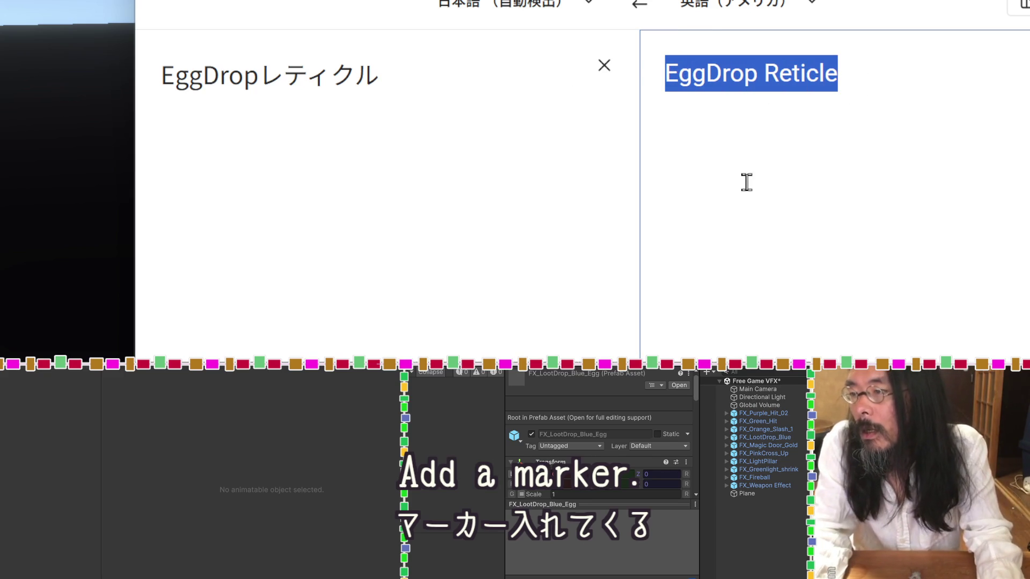
{"action": "key", "text": "alt+Tab"}
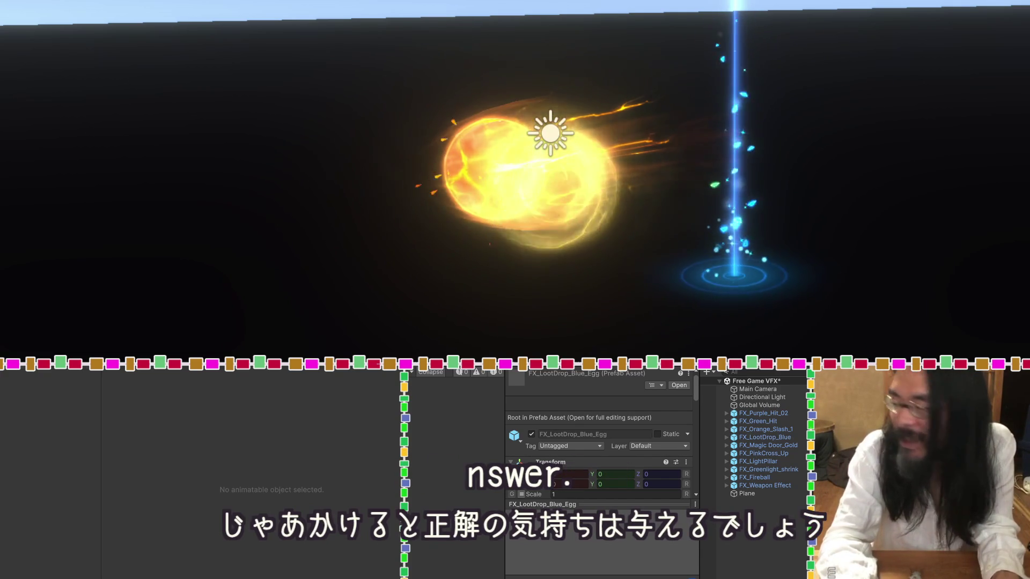
Confirm the prefab's new name FX_LootDrop_Blue_EggDropReticle.
{"action": "key", "text": "Down"}
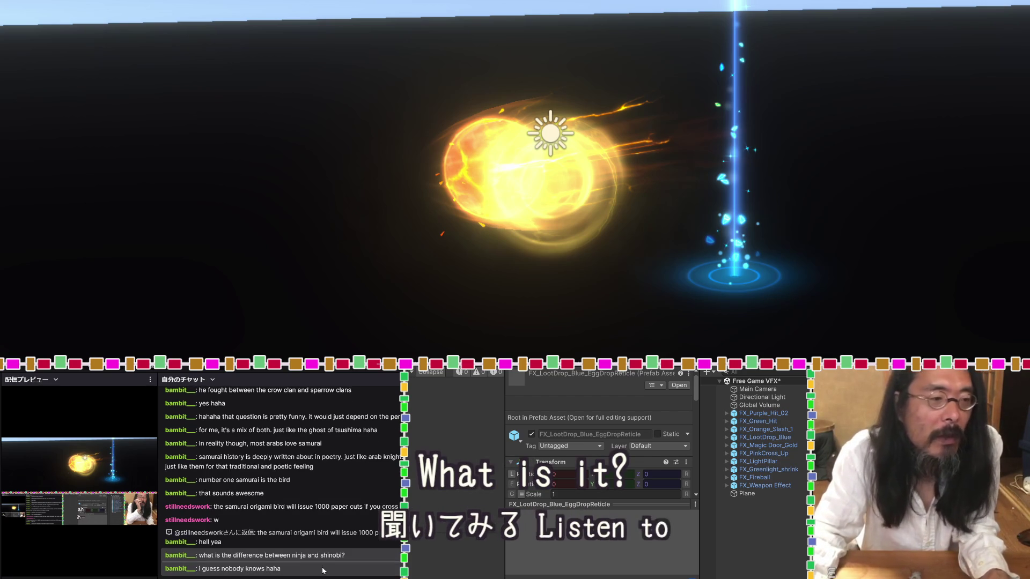
Copy the ninja-versus-shinobi question and send it to the AI chatbot.
{"action": "left_click_drag", "start_coordinate": [344, 556], "coordinate": [198, 555]}
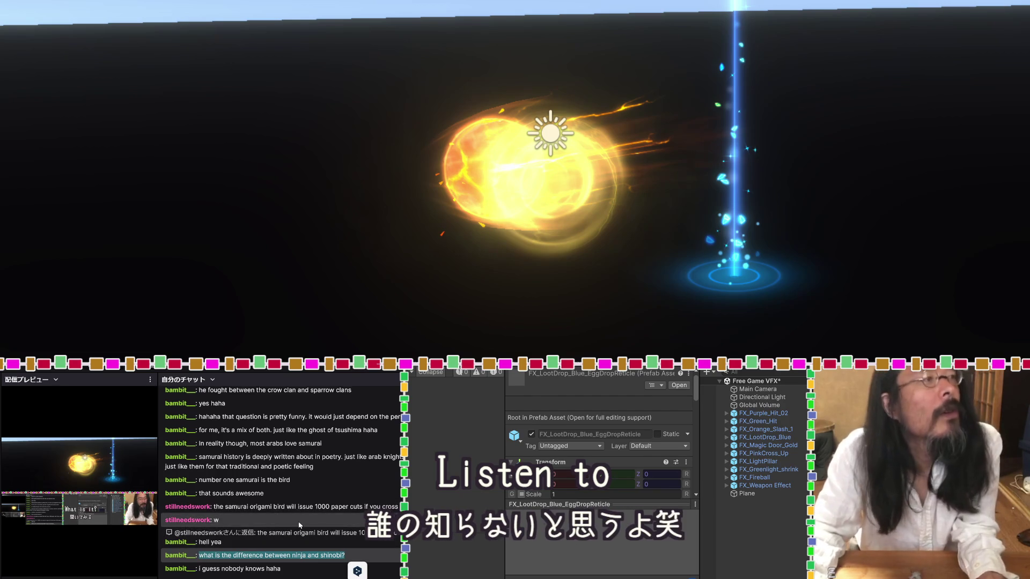
{"action": "key", "text": "ctrl+c"}
{"action": "key", "text": "ctrl+c"}
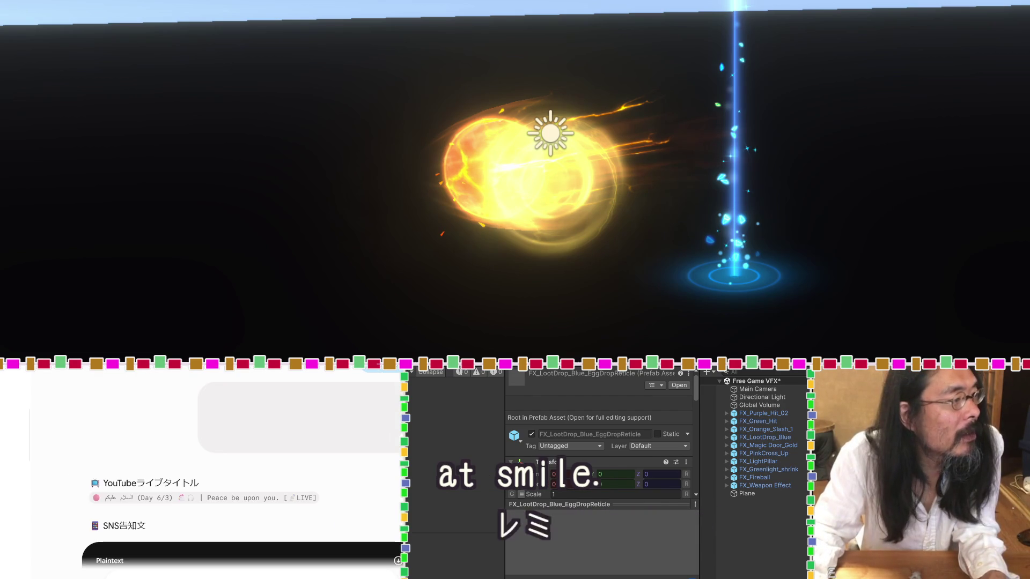
{"action": "key", "text": "Return"}
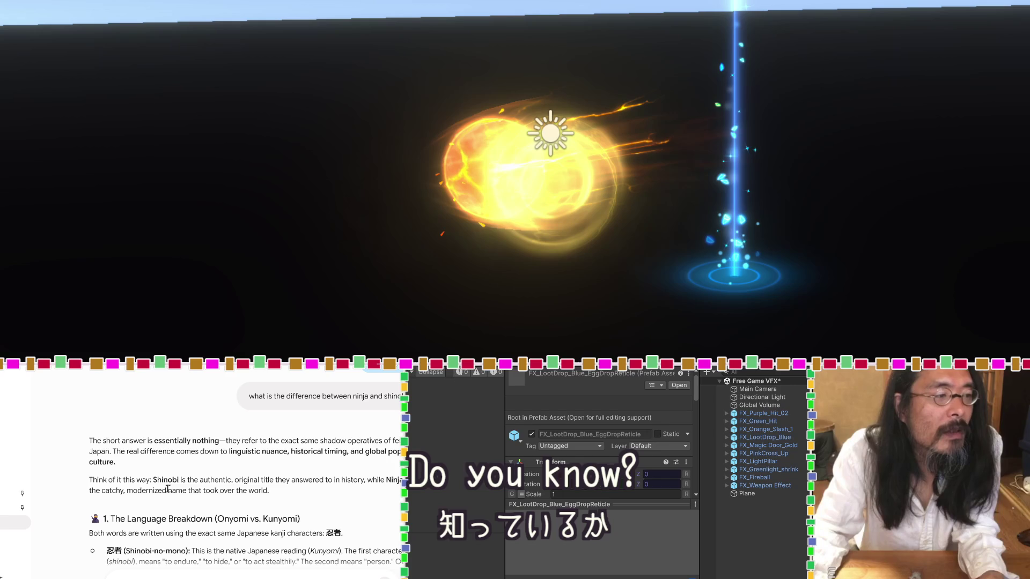
Ask for the answer in Japanese and read through the reply's nuance comparison table.
{"action": "scroll", "coordinate": [168, 489], "scroll_direction": "down", "scroll_amount": 2}
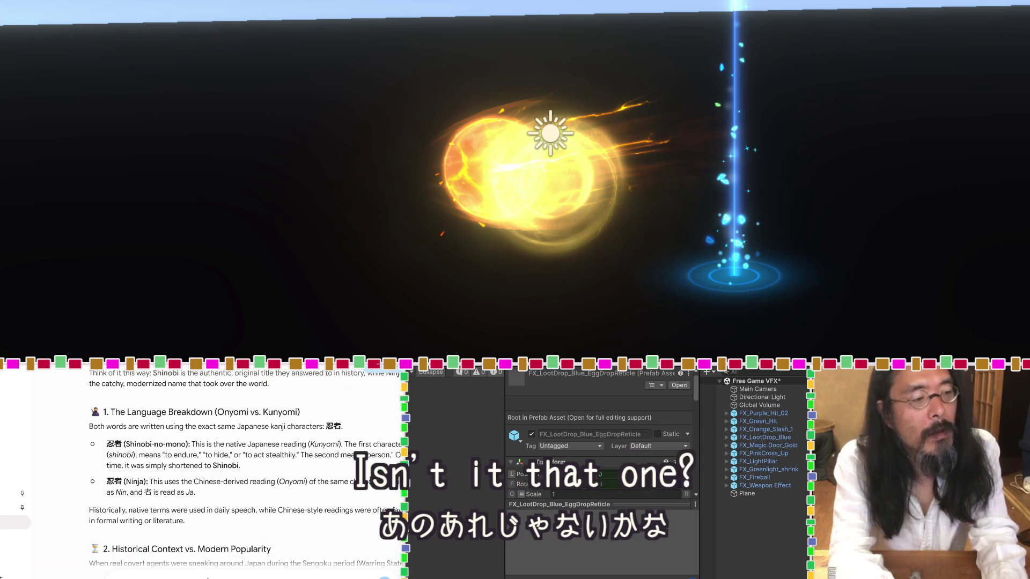
{"action": "key", "text": "Return"}
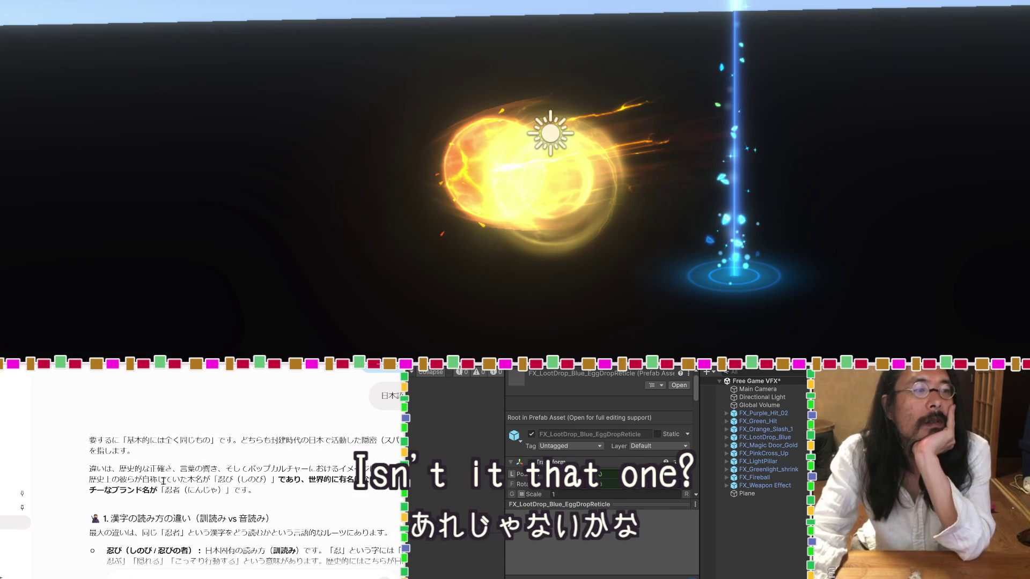
{"action": "scroll", "coordinate": [164, 481], "scroll_direction": "up", "scroll_amount": 4}
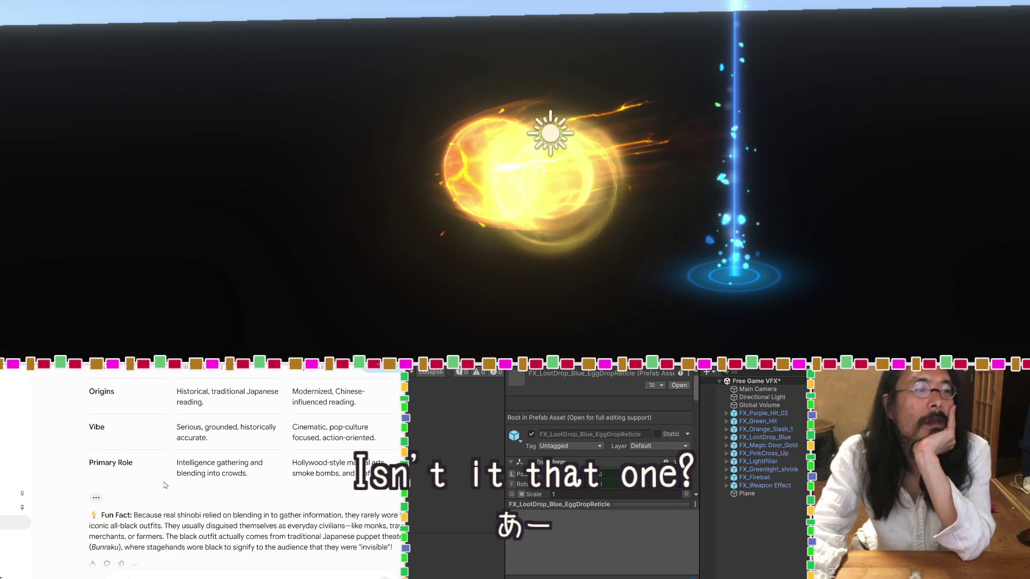
{"action": "scroll", "coordinate": [165, 485], "scroll_direction": "down", "scroll_amount": 1}
{"action": "scroll", "coordinate": [164, 482], "scroll_direction": "down", "scroll_amount": 3}
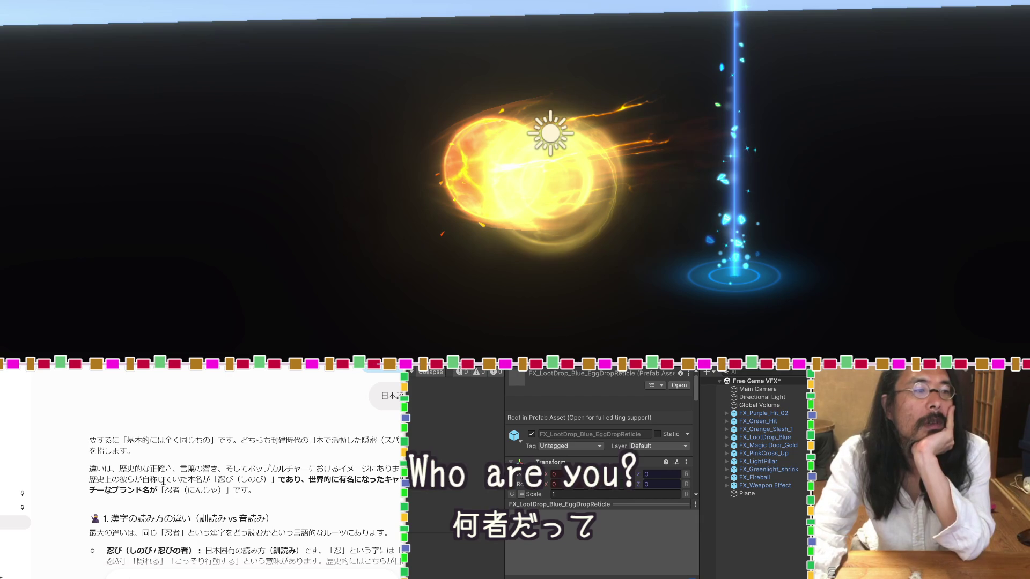
{"action": "scroll", "coordinate": [163, 481], "scroll_direction": "down", "scroll_amount": 2}
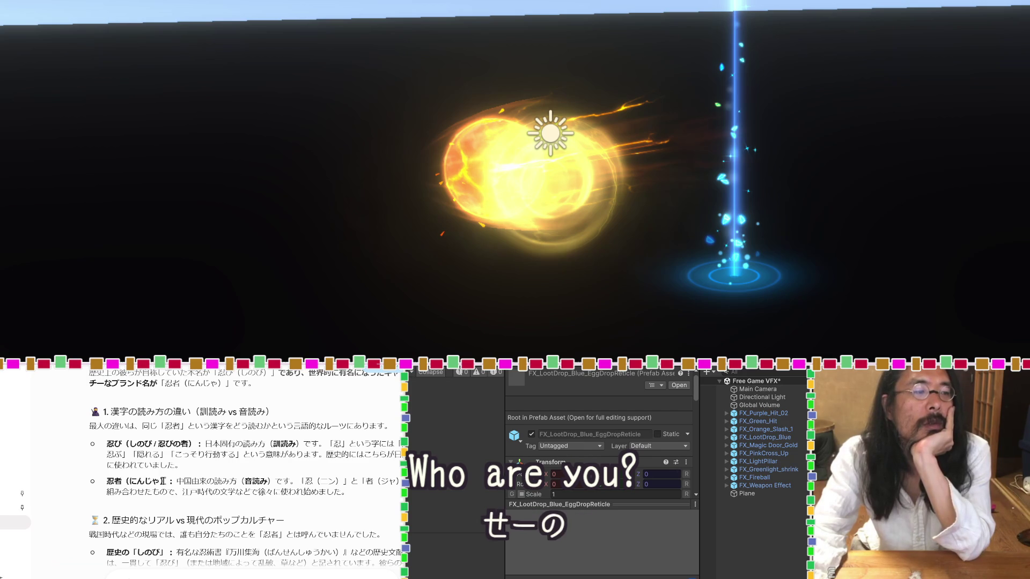
{"action": "scroll", "coordinate": [165, 485], "scroll_direction": "down", "scroll_amount": 2}
{"action": "scroll", "coordinate": [165, 484], "scroll_direction": "down", "scroll_amount": 2}
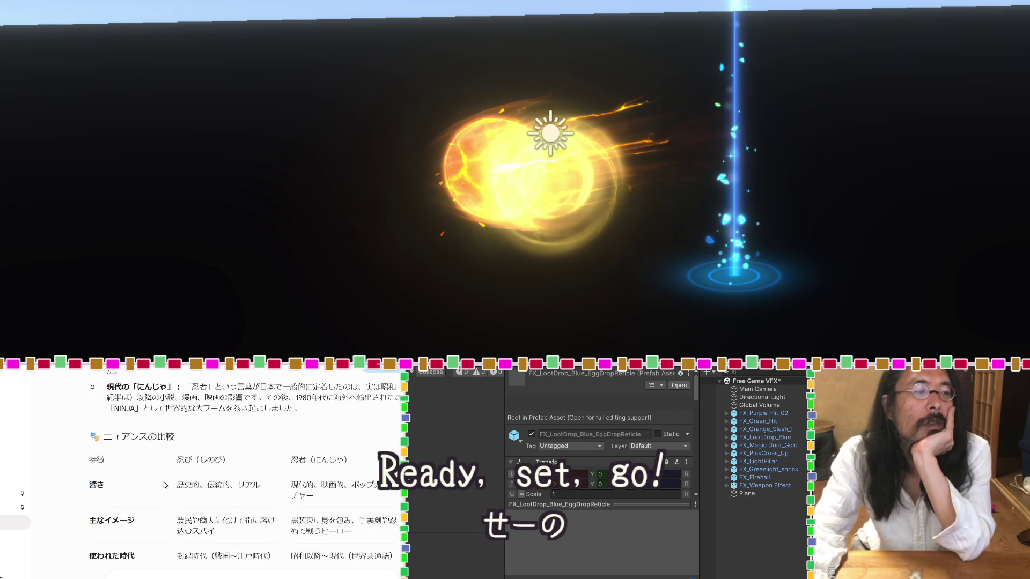
{"action": "scroll", "coordinate": [165, 484], "scroll_direction": "down", "scroll_amount": 2}
{"action": "scroll", "coordinate": [165, 485], "scroll_direction": "up", "scroll_amount": 2}
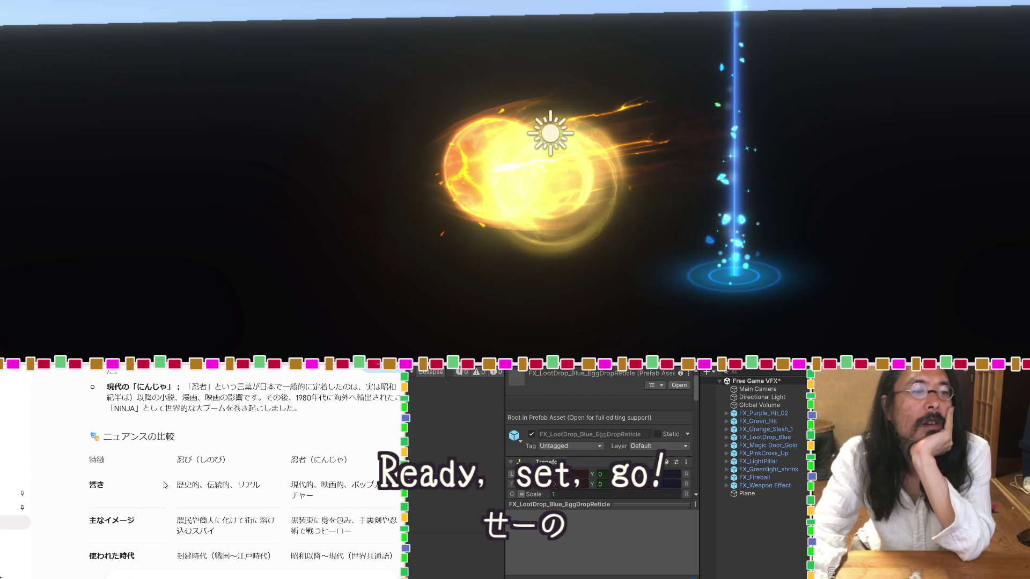
{"action": "scroll", "coordinate": [165, 484], "scroll_direction": "down", "scroll_amount": 2}
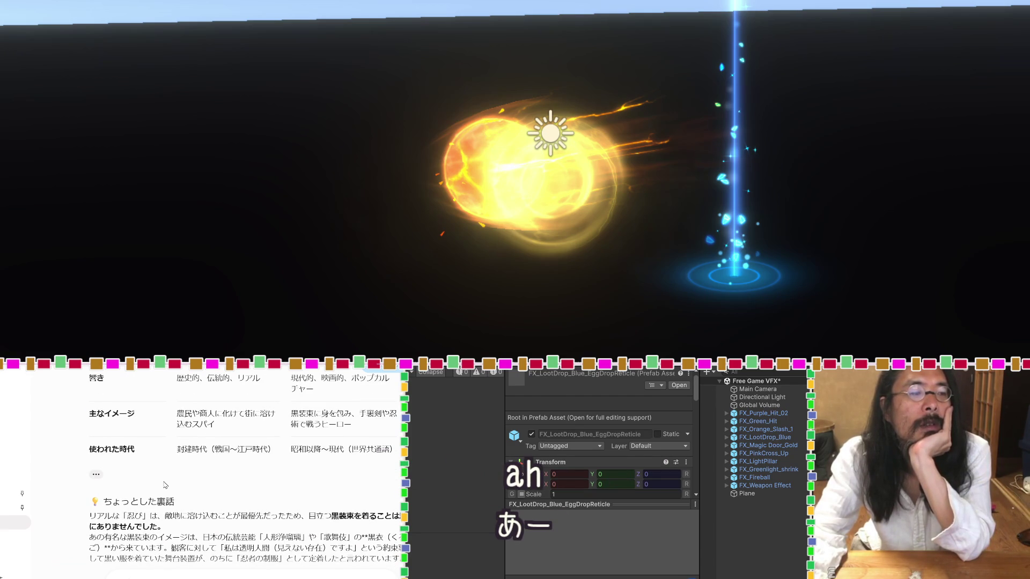
{"action": "scroll", "coordinate": [164, 482], "scroll_direction": "down", "scroll_amount": 1}
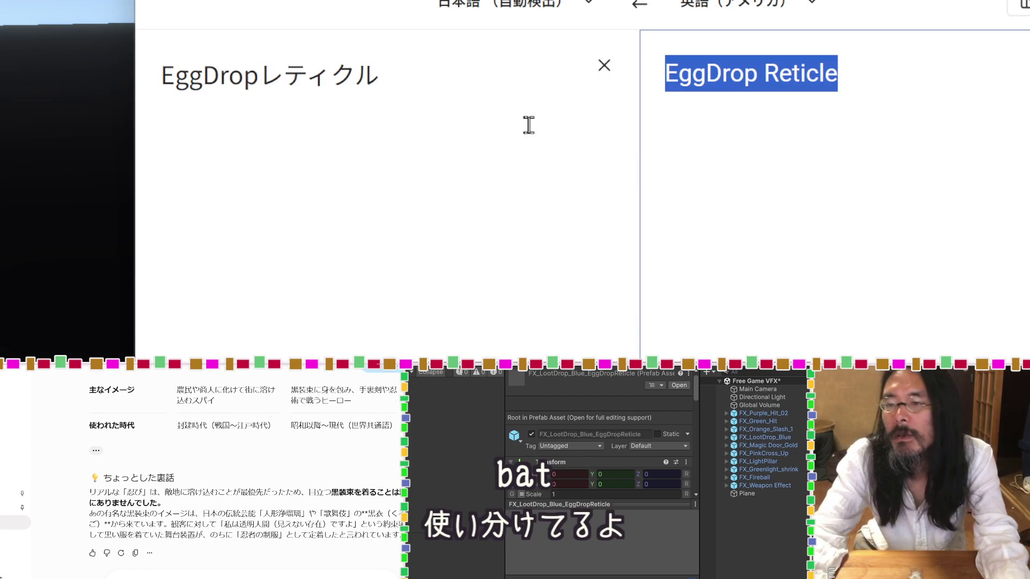
Replace the EggDropレティクル source with でも日本人は使い分けてると思う and read the English result.
{"action": "left_click_drag", "start_coordinate": [380, 75], "coordinate": [45, 71]}
{"action": "type", "text": "でもにほんじ"}
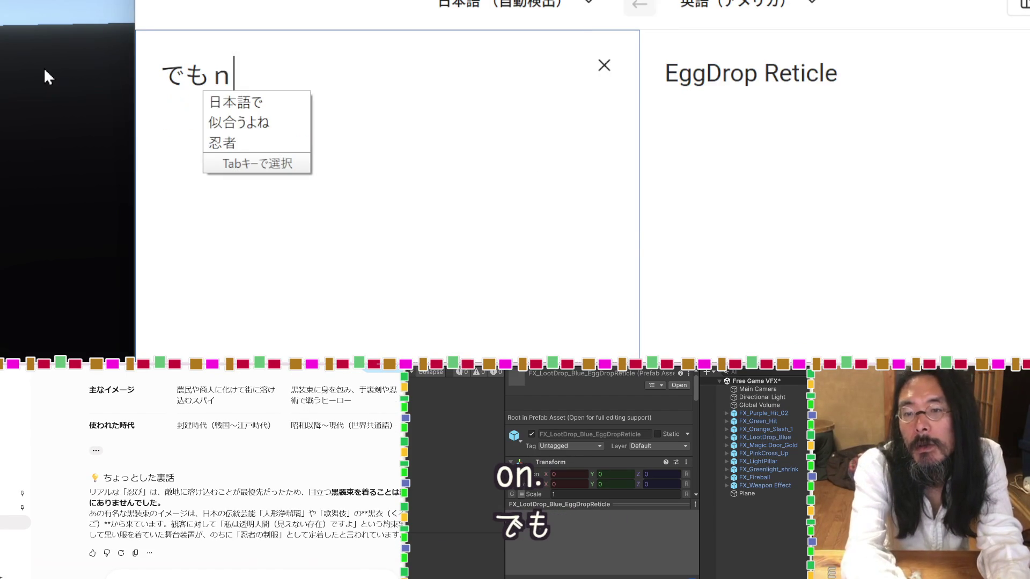
{"action": "type", "text": "っh"}
{"action": "key", "text": "BackSpace"}
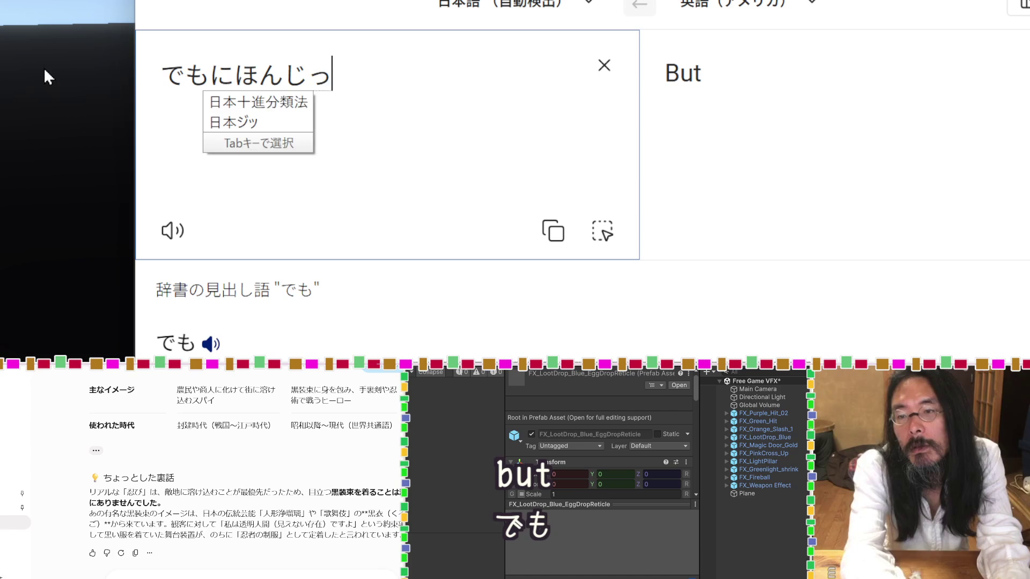
{"action": "key", "text": "BackSpace"}
{"action": "type", "text": "ん"}
{"action": "key", "text": "Tab"}
{"action": "type", "text": "はつかいわ"}
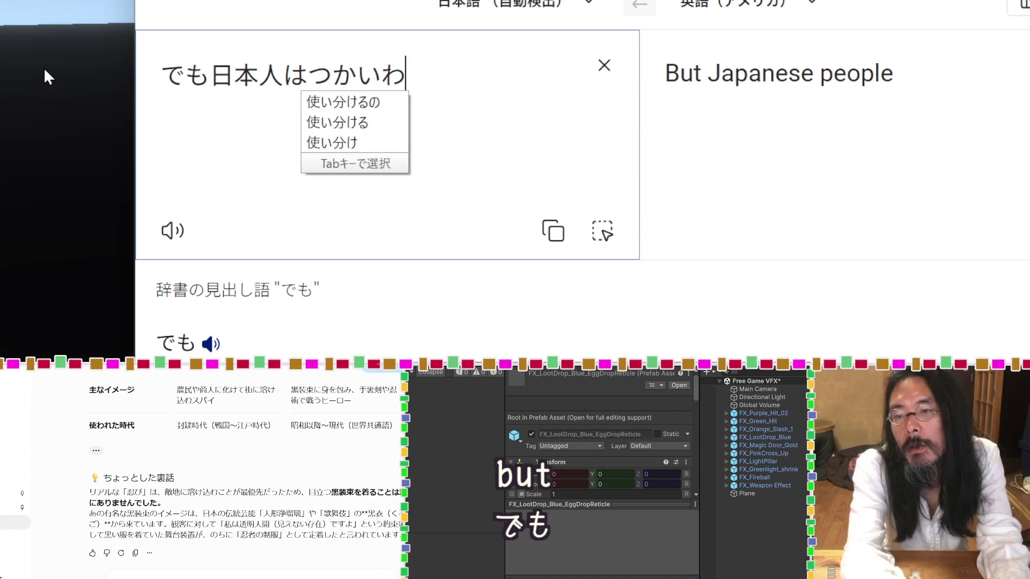
{"action": "type", "text": "けてると"}
{"action": "key", "text": "Tab"}
{"action": "type", "text": "おm"}
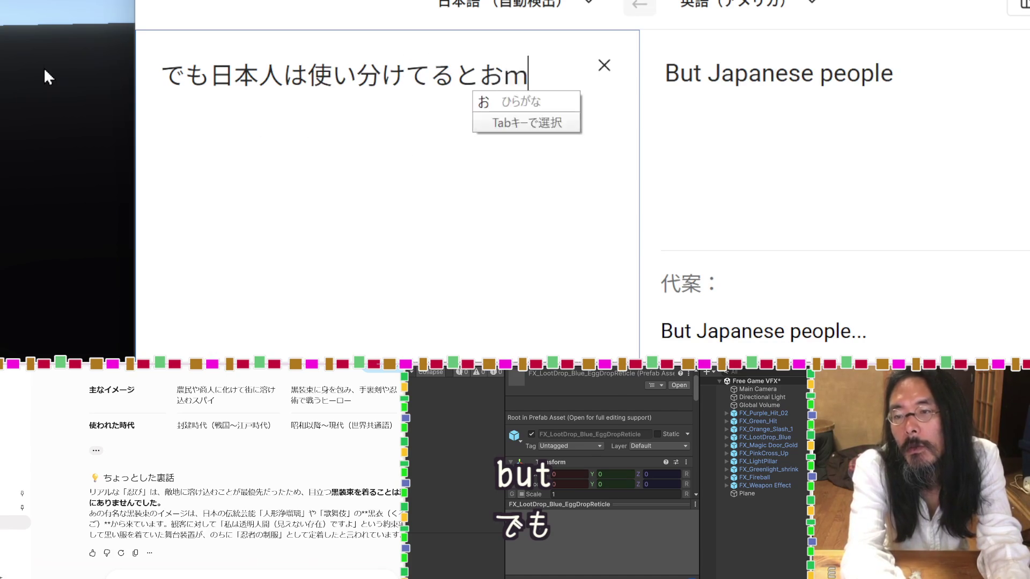
{"action": "type", "text": "もう"}
{"action": "key", "text": "Tab"}
{"action": "key", "text": "Return"}
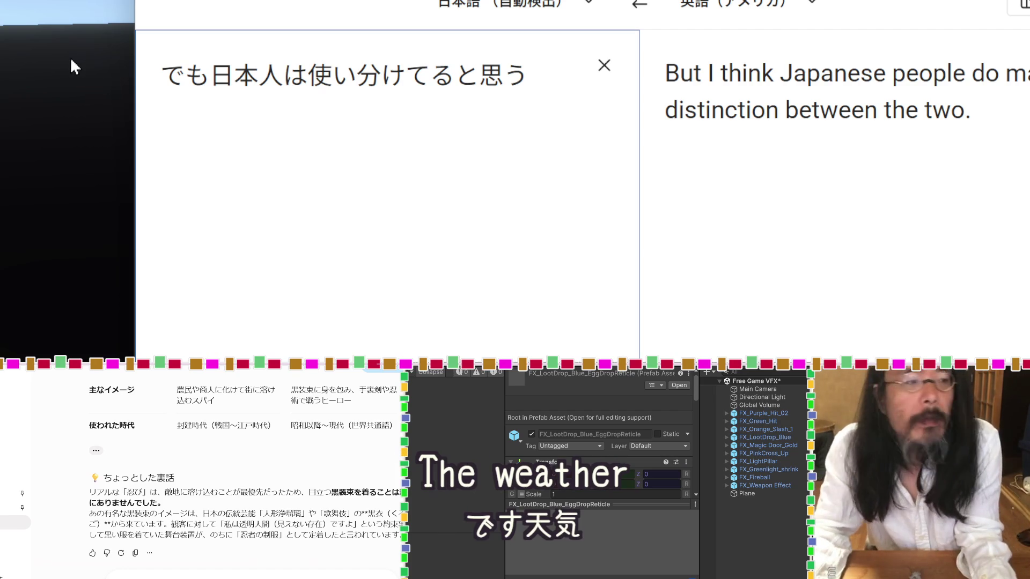
{"action": "scroll", "coordinate": [287, 492], "scroll_direction": "up", "scroll_amount": 3}
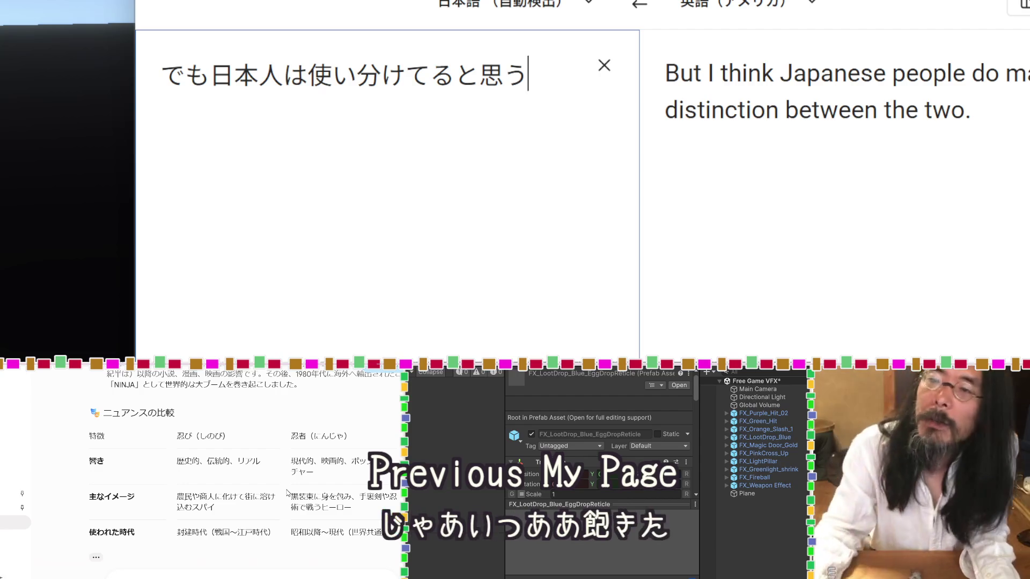
Translate 忍者は職業 and swap 'profession' for 'job' in the translation.
{"action": "key", "text": "ctrl+a"}
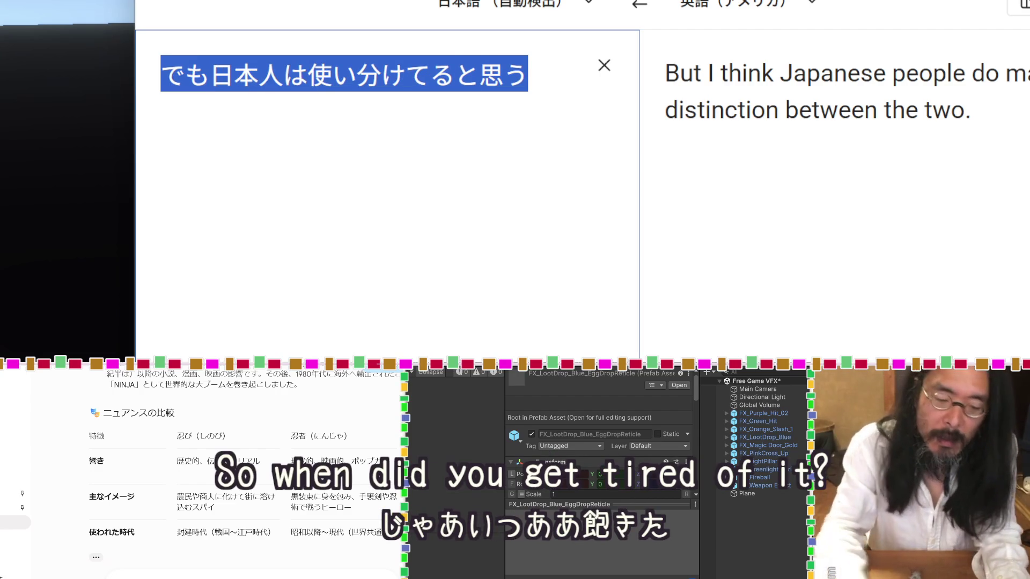
{"action": "type", "text": "忍者は"}
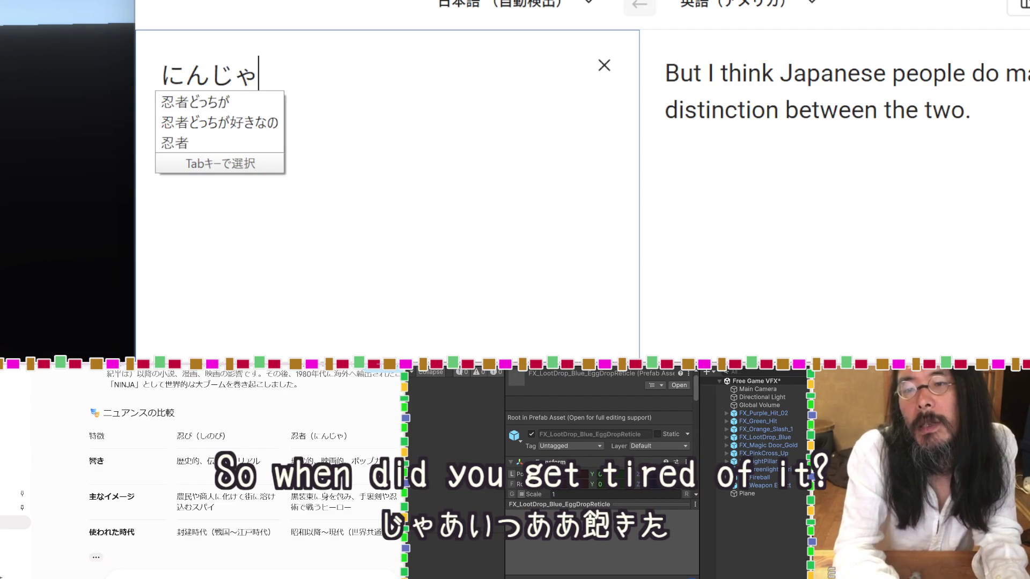
{"action": "type", "text": "職業"}
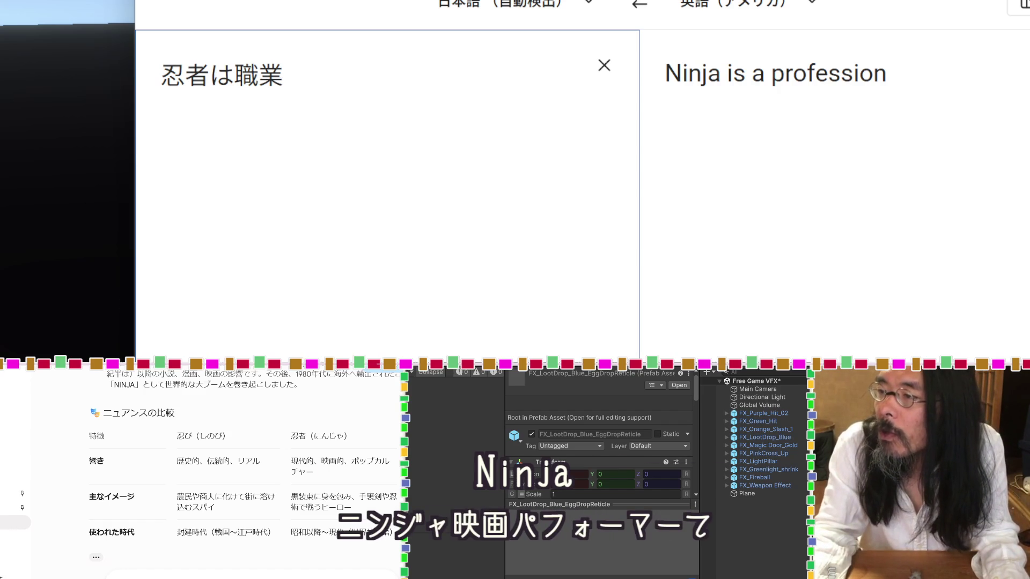
{"action": "left_click", "coordinate": [797, 75]}
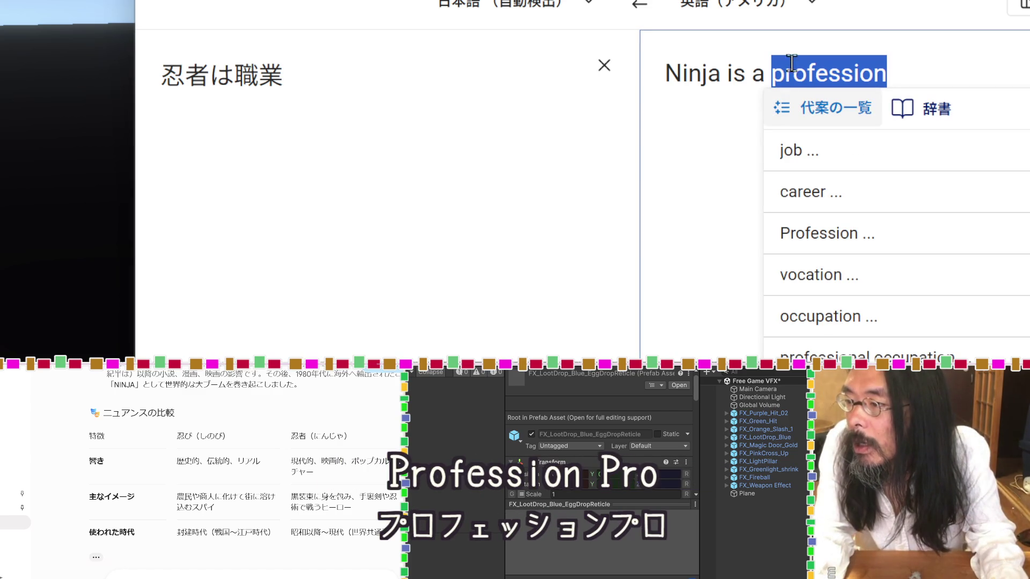
{"action": "left_click", "coordinate": [817, 152]}
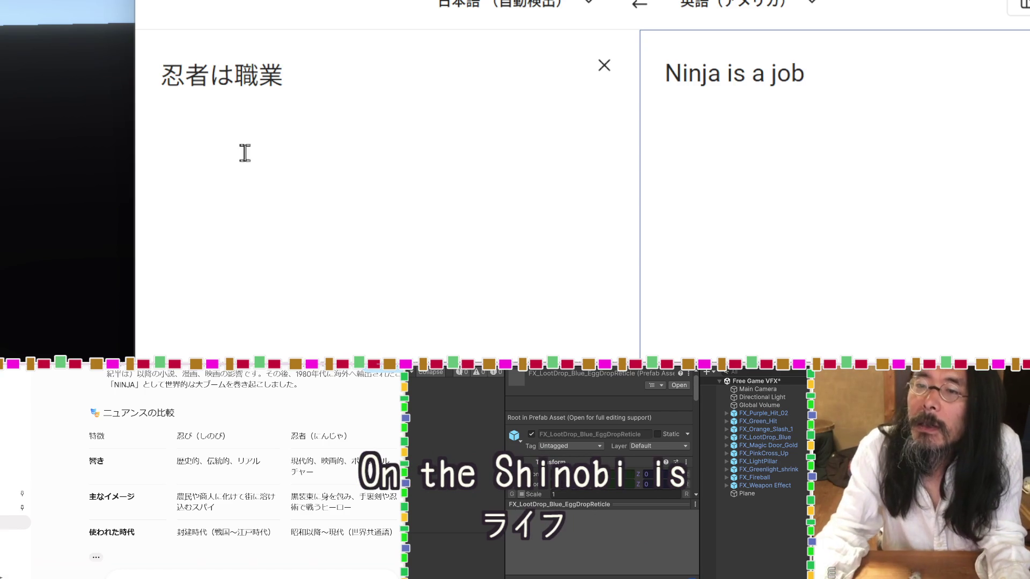
Add a second line 忍びは生き方, then replace 忍び with SHITOBI.
{"action": "key", "text": "Return"}
{"action": "type", "text": "しの"}
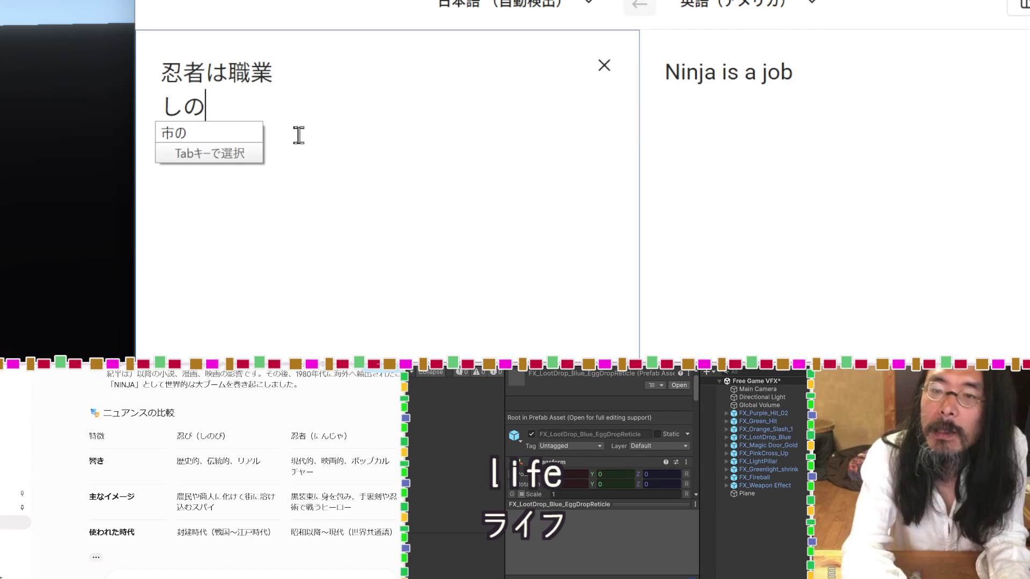
{"action": "type", "text": "びは"}
{"action": "key", "text": "Tab"}
{"action": "type", "text": "いk"}
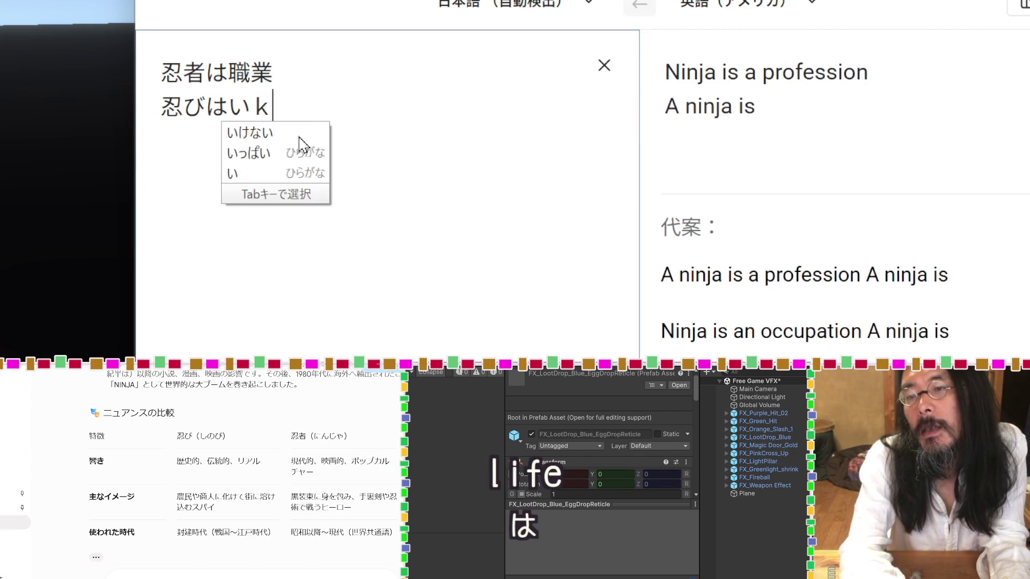
{"action": "type", "text": "ikata"}
{"action": "key", "text": "space"}
{"action": "key", "text": "Return"}
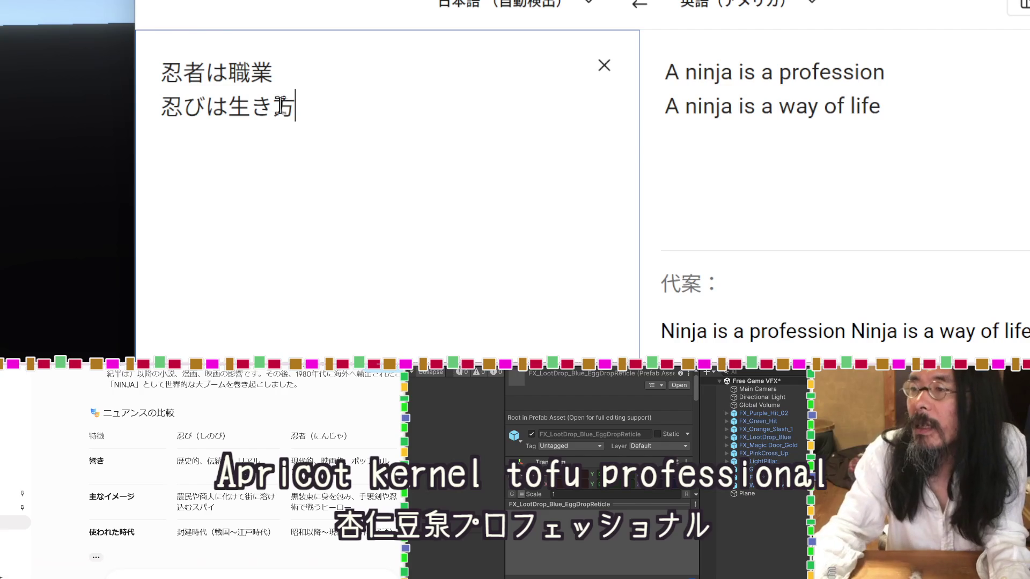
{"action": "left_click_drag", "start_coordinate": [206, 106], "coordinate": [166, 106]}
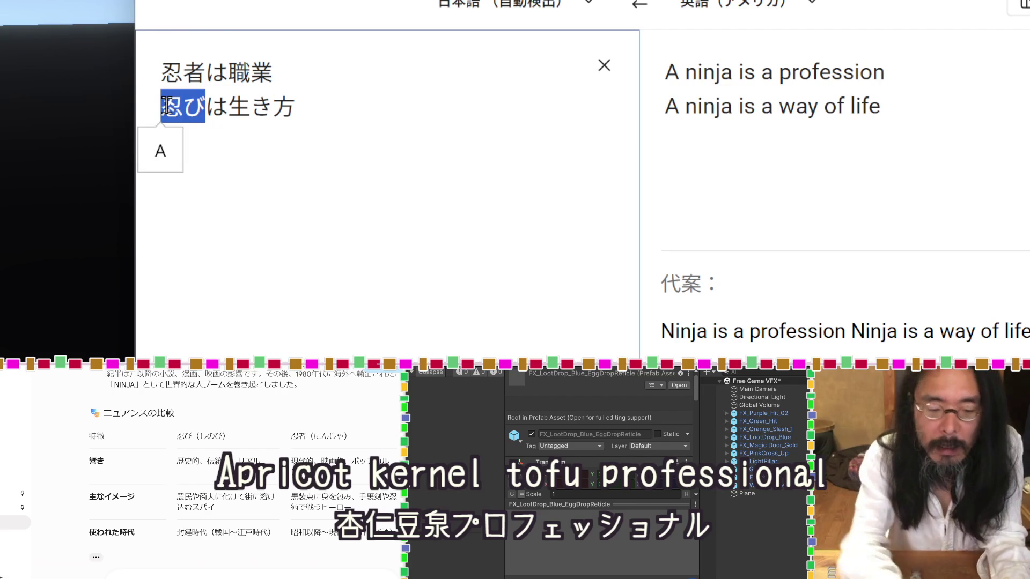
{"action": "type", "text": "SHITO"}
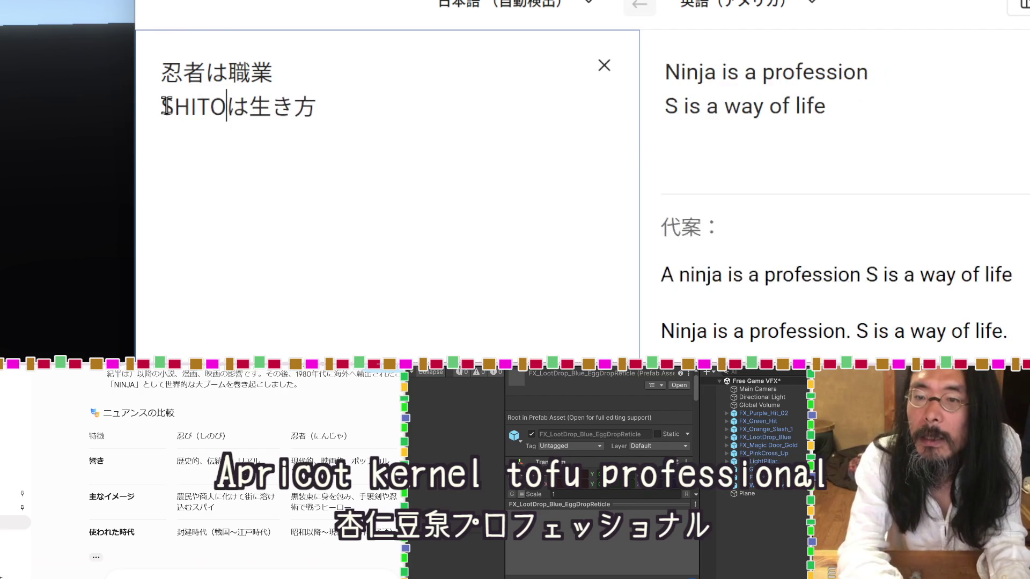
{"action": "type", "text": "BI"}
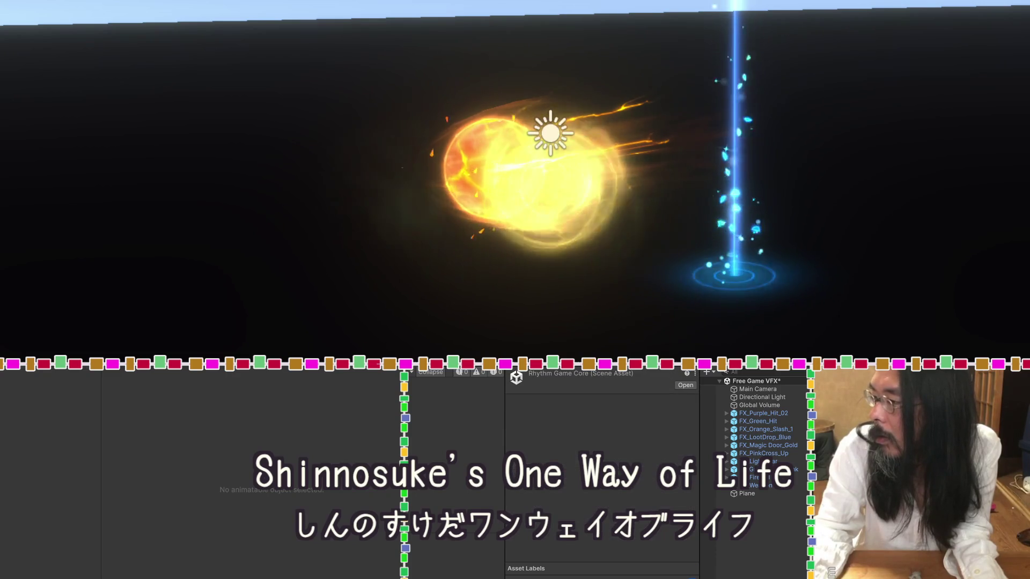
Save the scene and expand _Indicator > EggDropReticle > reticleVisual in the Hierarchy.
{"action": "left_click", "coordinate": [514, 220]}
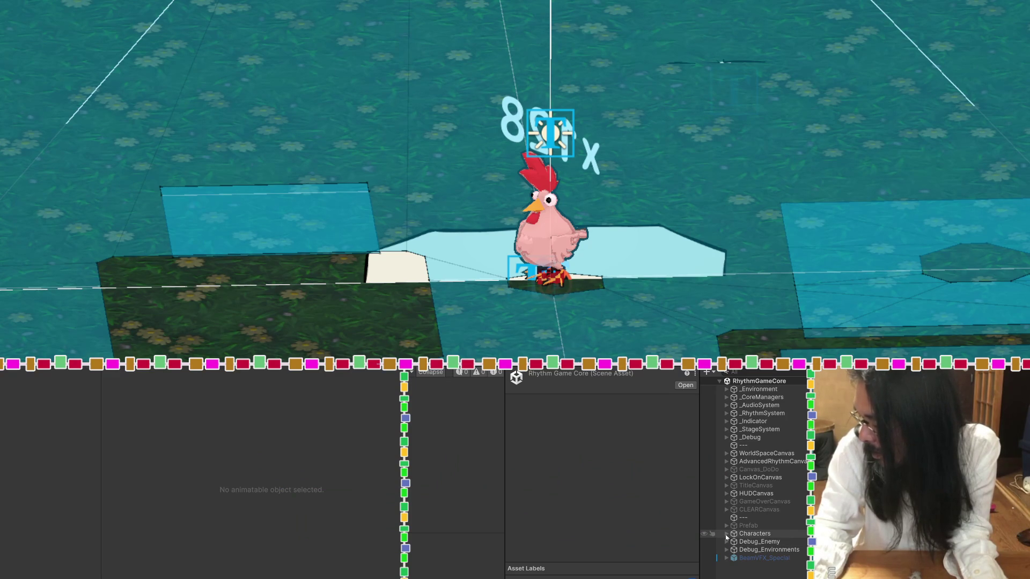
{"action": "left_click", "coordinate": [726, 534]}
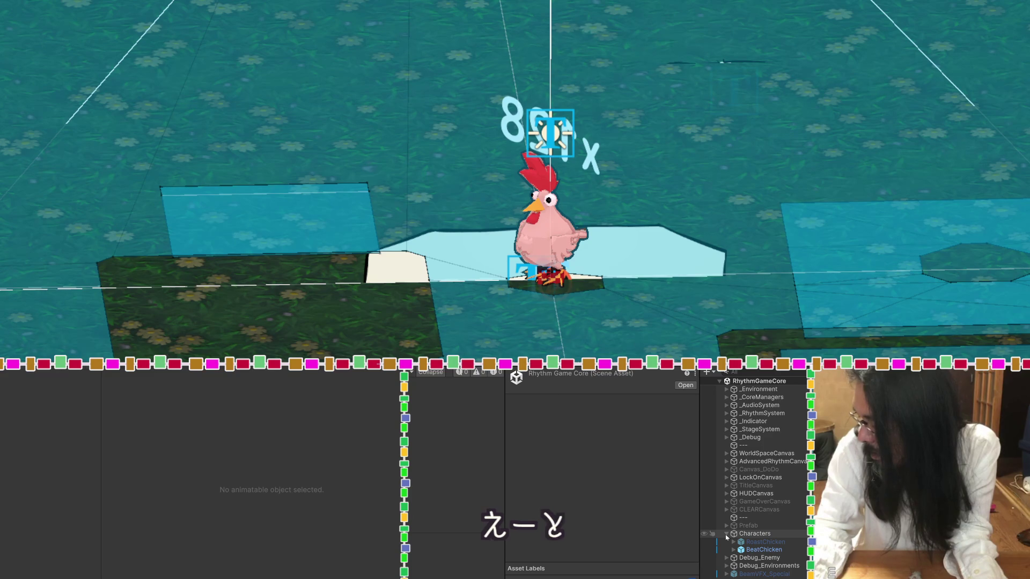
{"action": "left_click", "coordinate": [727, 534]}
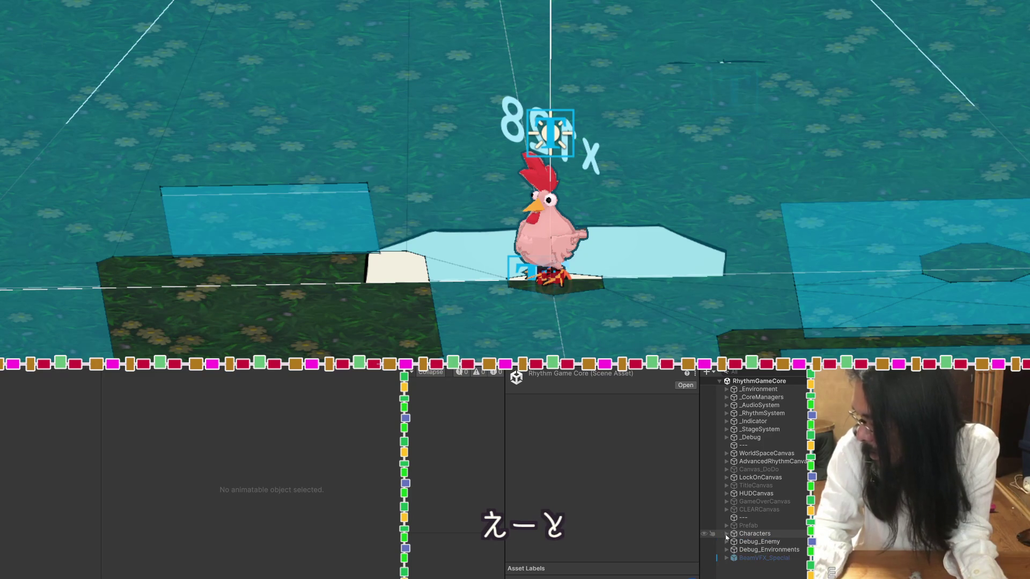
{"action": "left_click", "coordinate": [728, 421]}
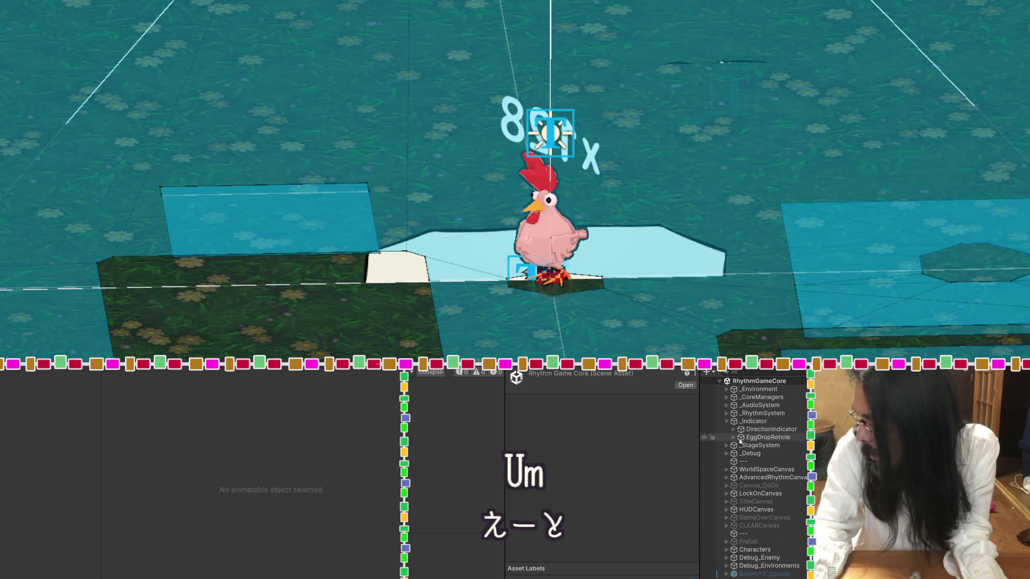
{"action": "left_click", "coordinate": [733, 437]}
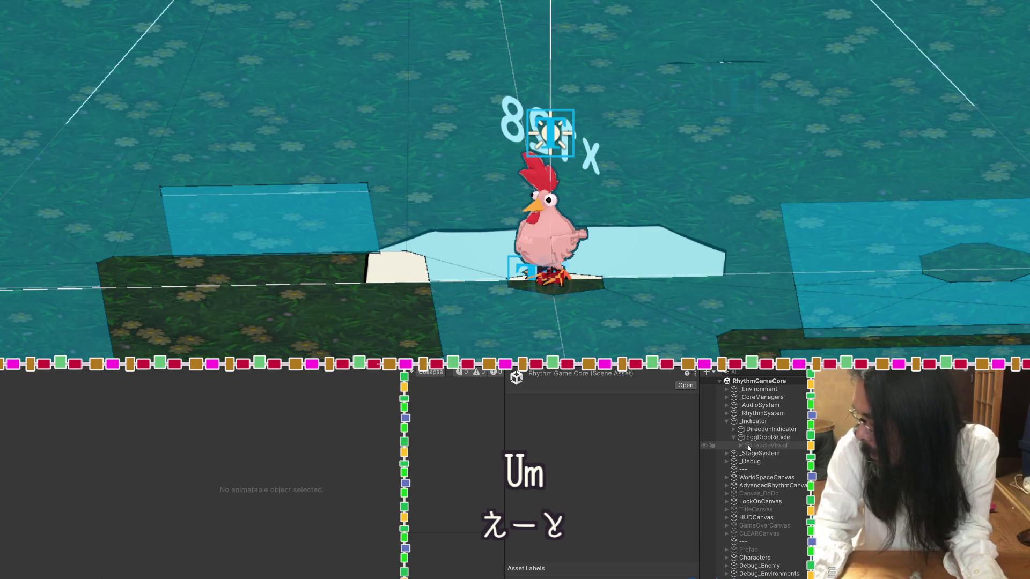
{"action": "left_click", "coordinate": [749, 447]}
{"action": "left_click", "coordinate": [742, 447]}
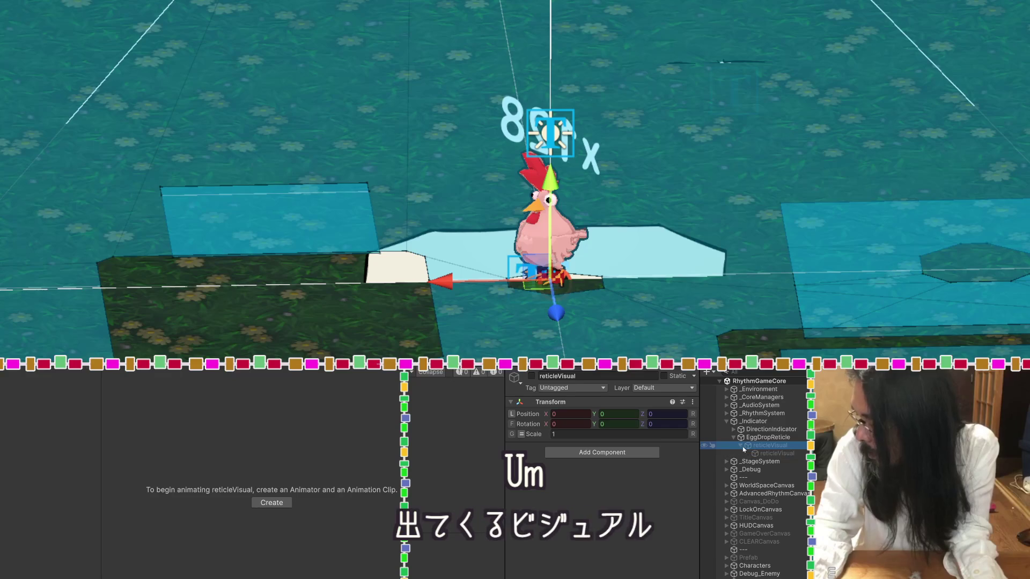
{"action": "left_click", "coordinate": [775, 454]}
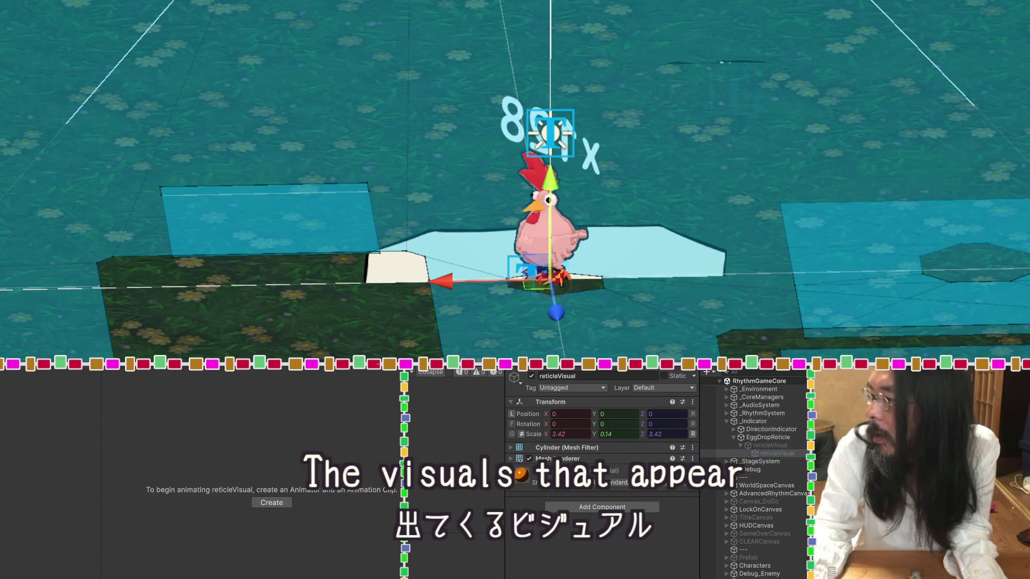
{"action": "left_click", "coordinate": [788, 454]}
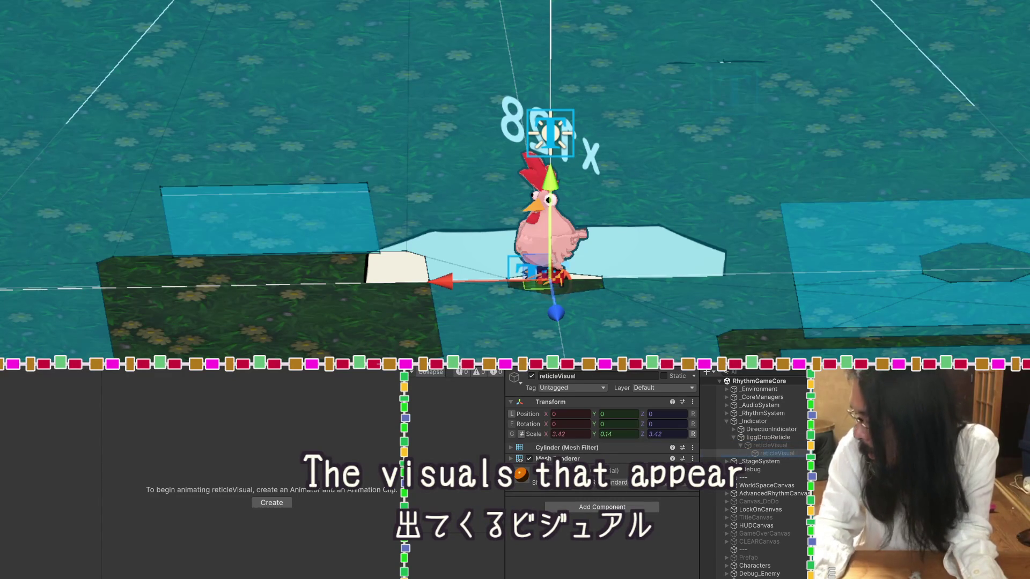
Place the FX_LootDrop_Blue_EggDropReticle effect under reticleVisual and activate reticleVisual.
{"action": "left_click_drag", "start_coordinate": [789, 454], "coordinate": [788, 452]}
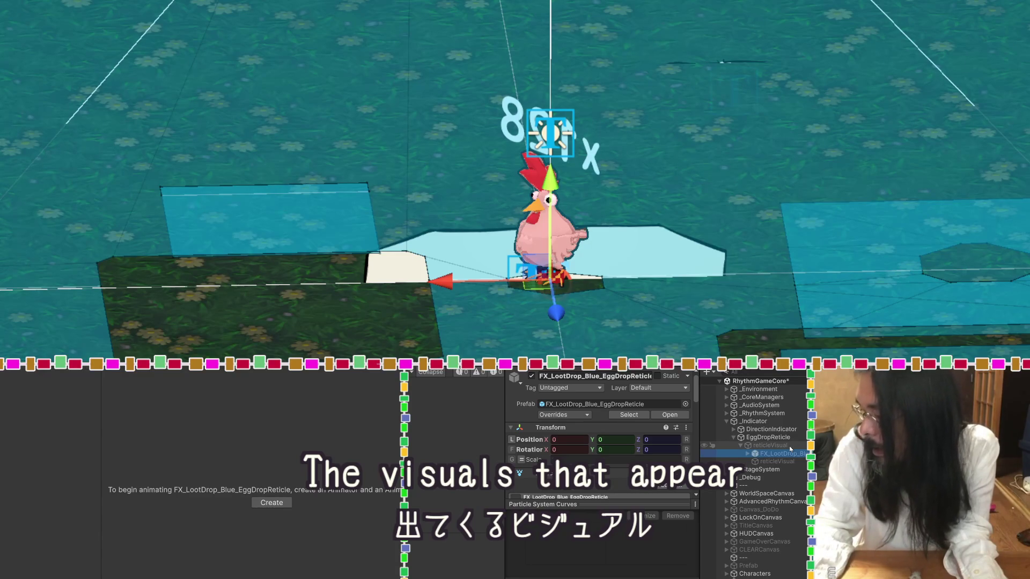
{"action": "left_click", "coordinate": [780, 446]}
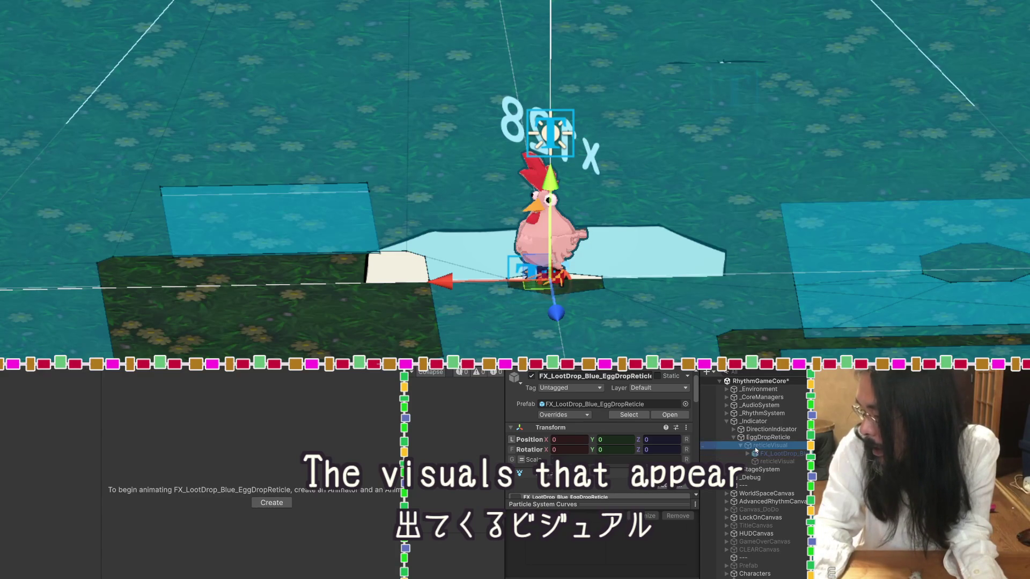
{"action": "left_click", "coordinate": [531, 376]}
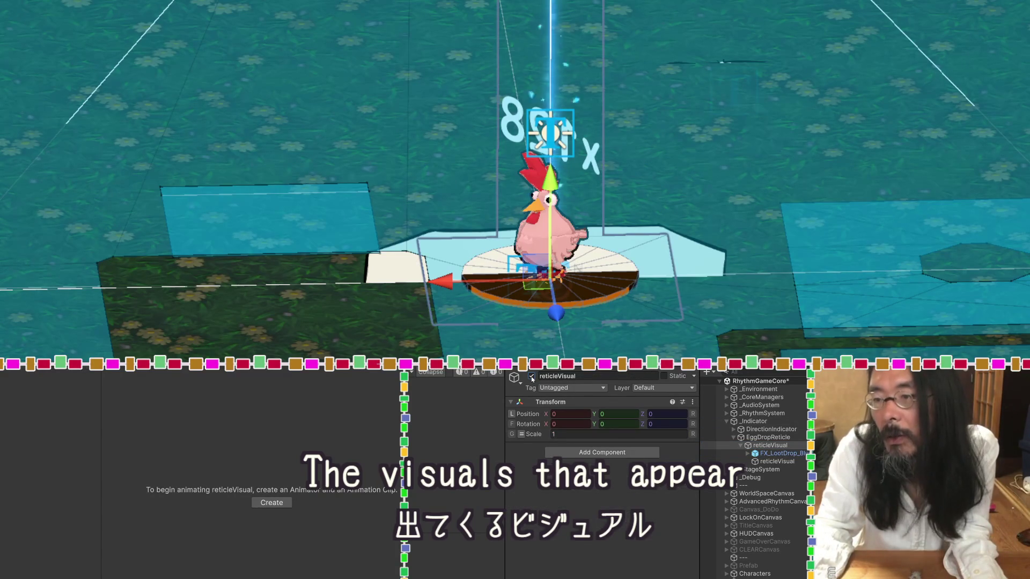
Delete the old reticleVisual disc mesh, save RhythmGameCore, and start Play mode.
{"action": "left_click", "coordinate": [788, 461]}
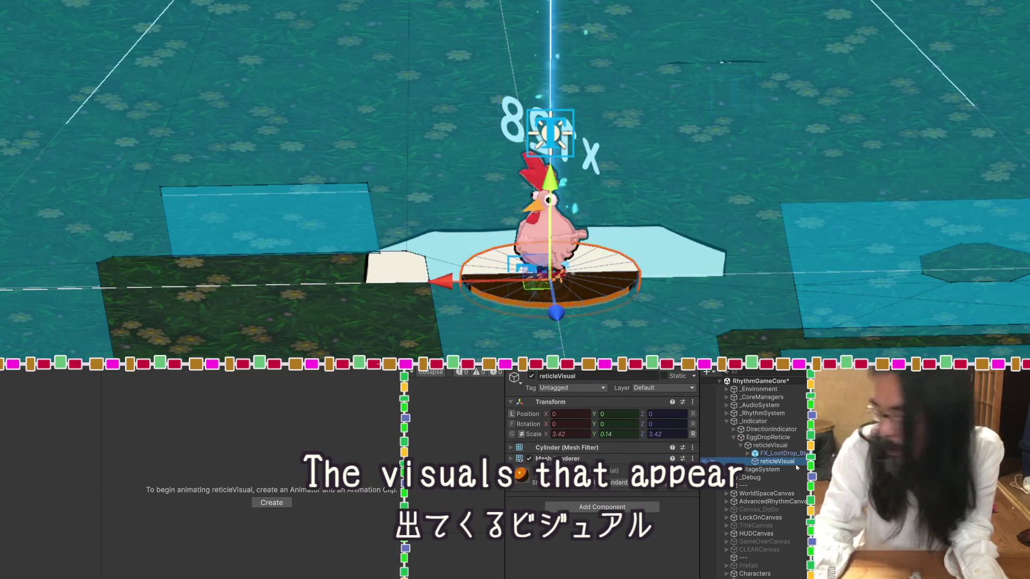
{"action": "key", "text": "Delete"}
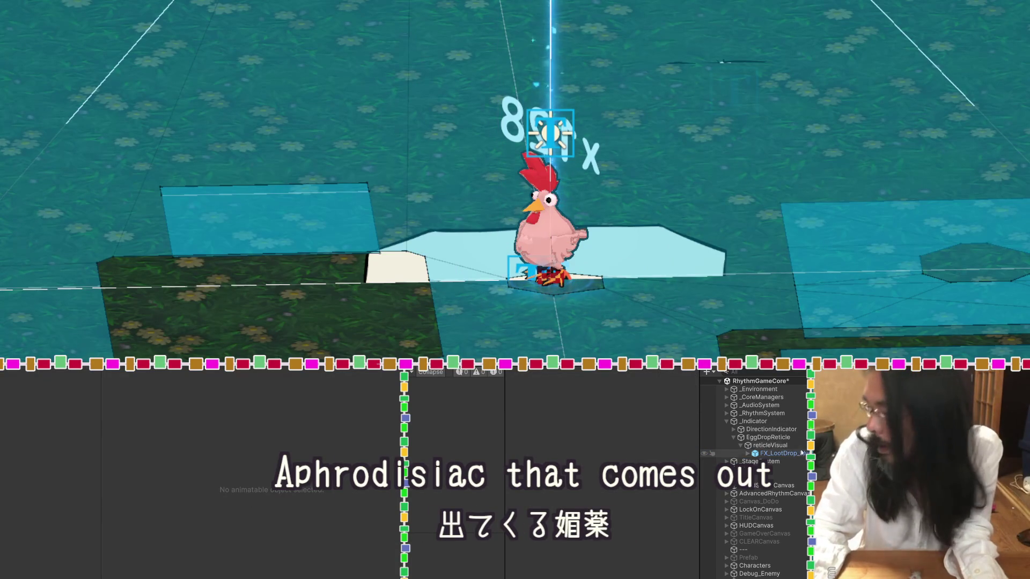
{"action": "key", "text": "ctrl+s"}
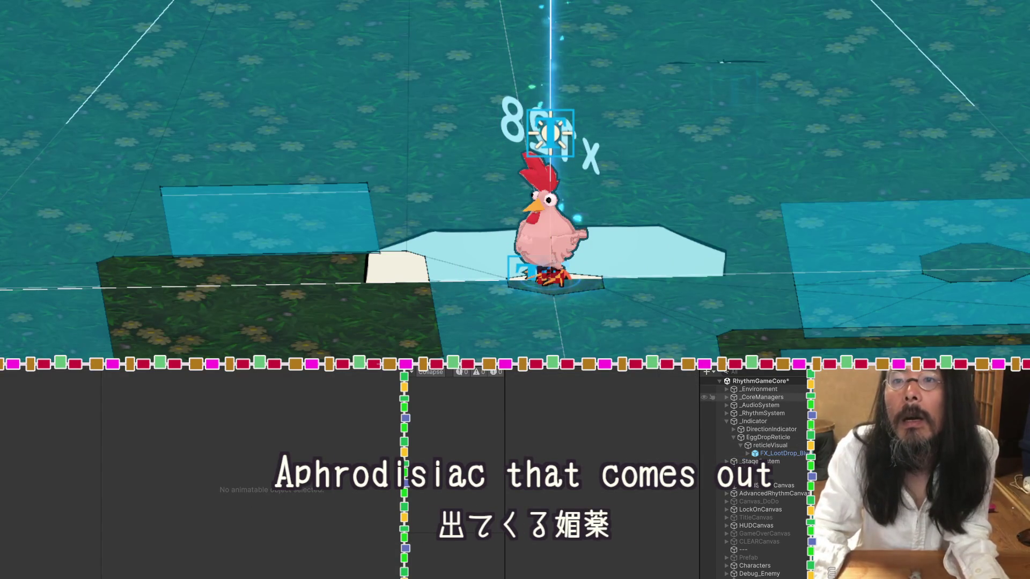
{"action": "key", "text": "ctrl+p"}
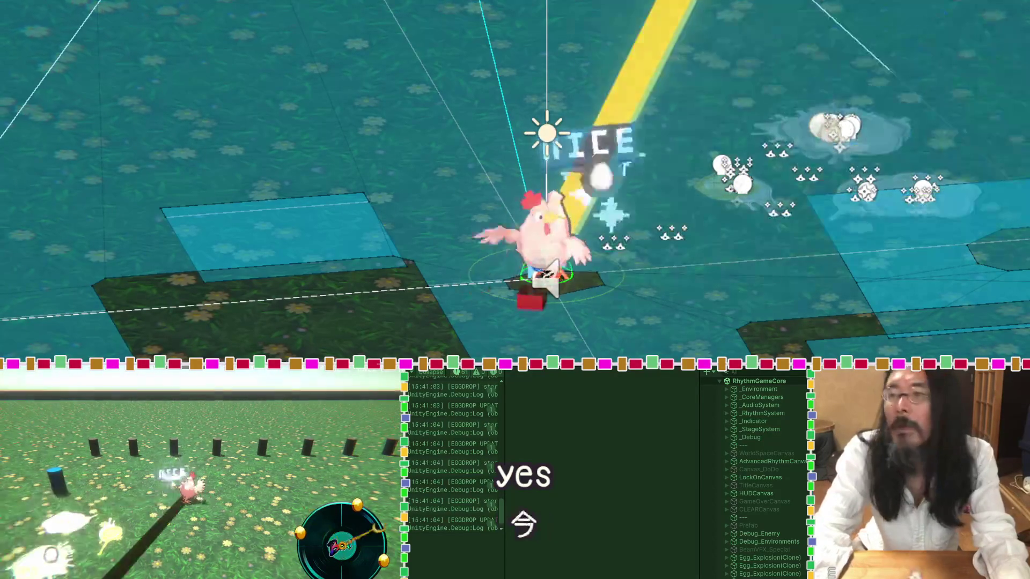
Exit Play mode after watching the egg-drop game run.
{"action": "key", "text": "ctrl+p"}
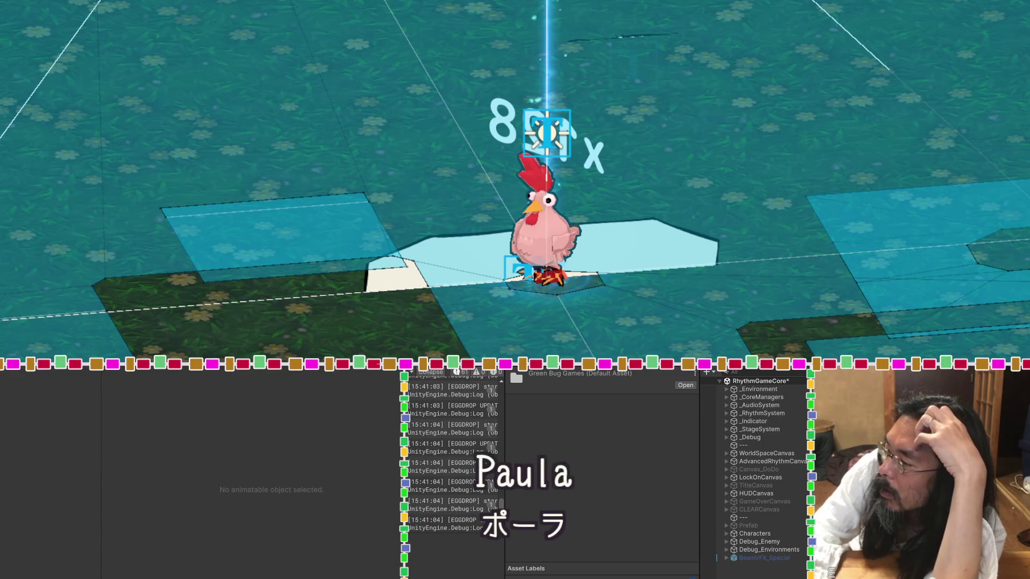
Open the All Nature VFX > Scene > URP Scene VFX demo scene, saving the current scene.
{"action": "key", "text": "Up"}
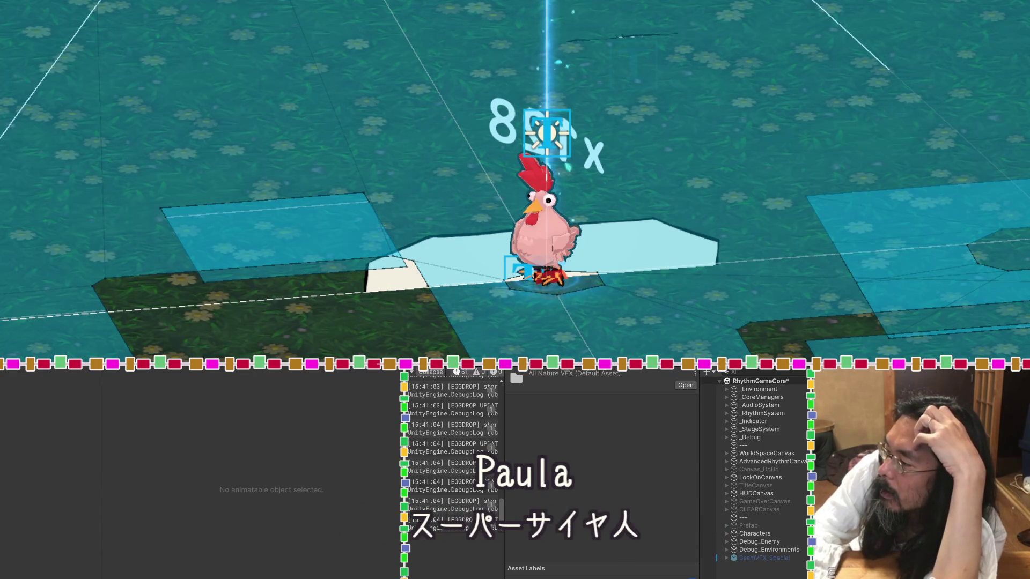
{"action": "key", "text": "Up"}
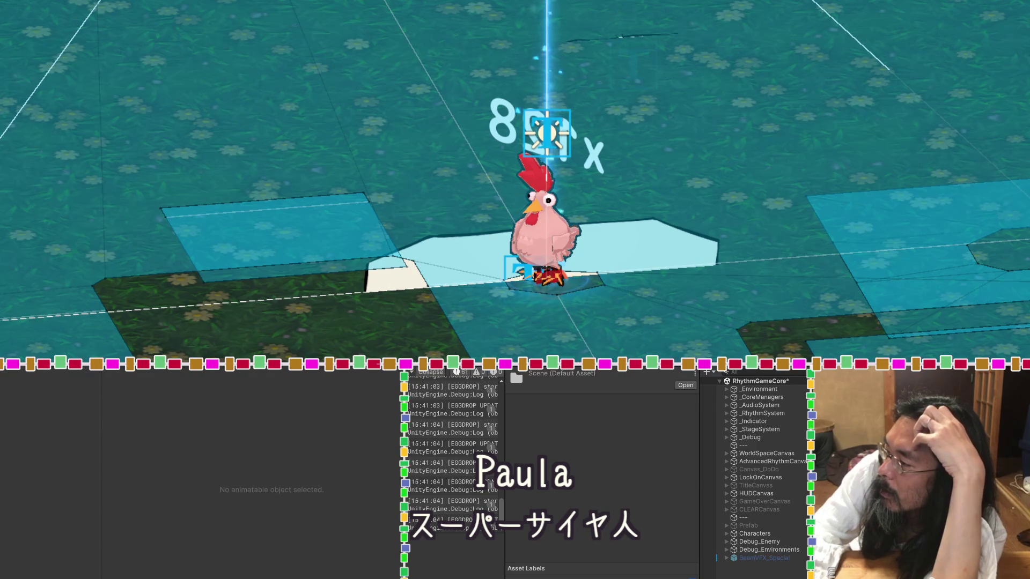
{"action": "key", "text": "Up"}
{"action": "key", "text": "Return"}
{"action": "left_click", "coordinate": [517, 222]}
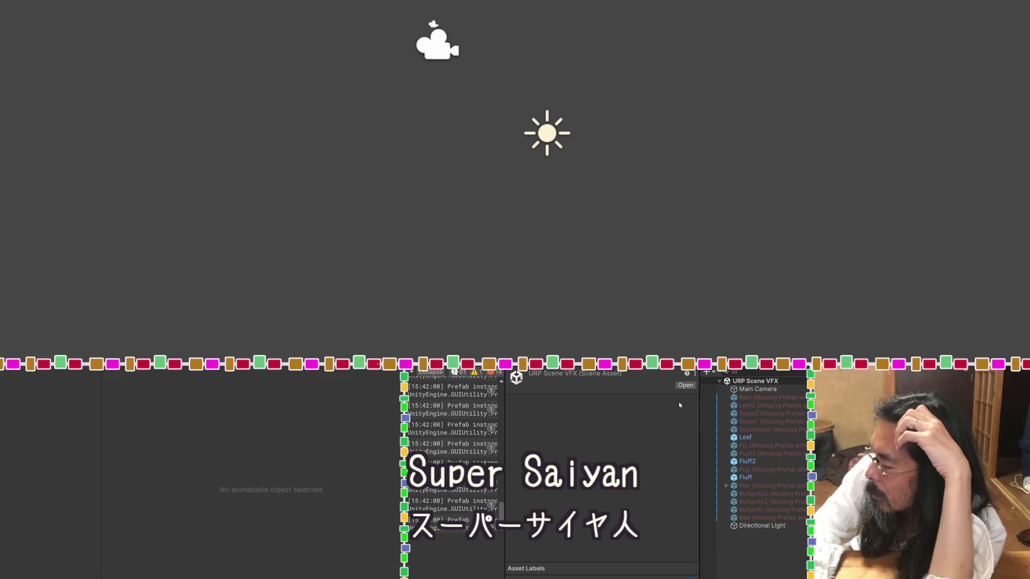
Inspect the Snow2, Leaf, Fluff2 and Fluff effect objects.
{"action": "left_click", "coordinate": [772, 417]}
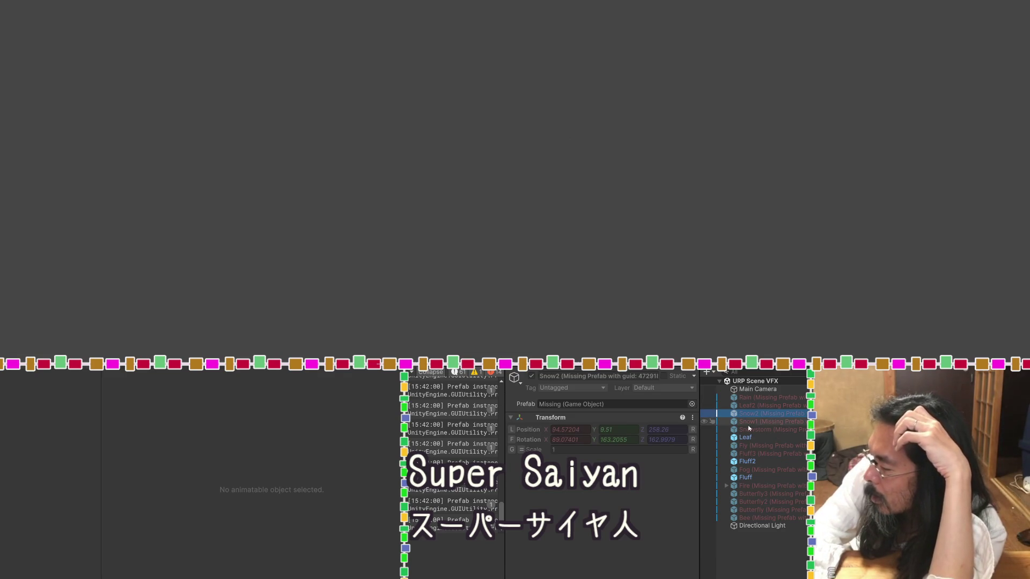
{"action": "left_click", "coordinate": [736, 437]}
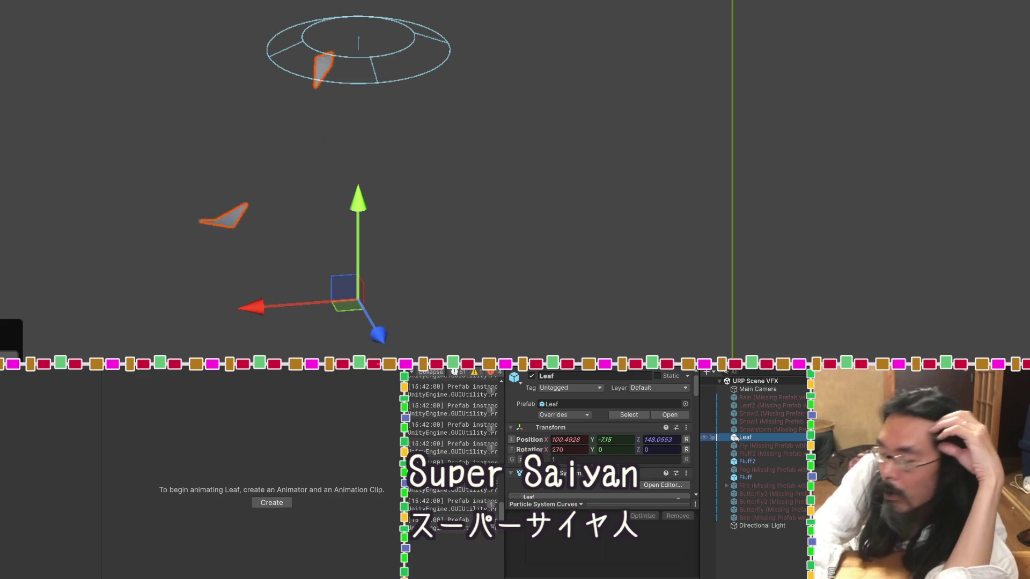
{"action": "left_click", "coordinate": [734, 460]}
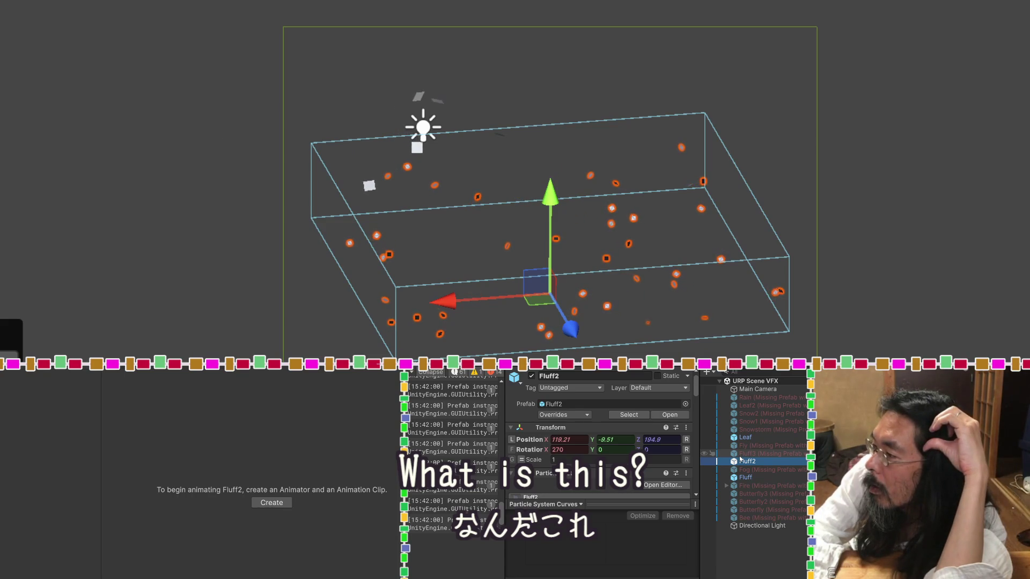
{"action": "left_click", "coordinate": [736, 477]}
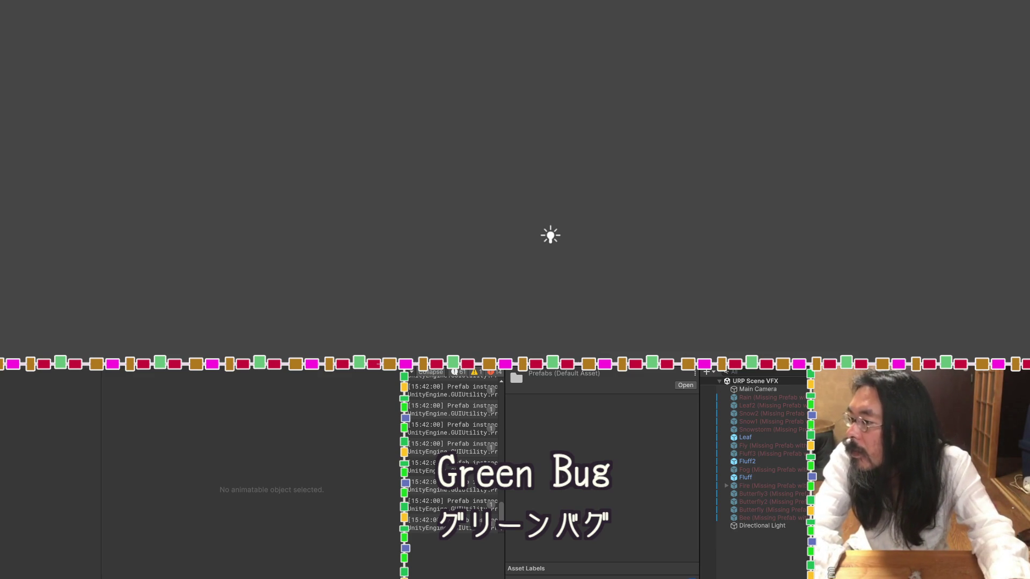
Select the Green Bug Games folder and move the busy progress window aside.
{"action": "key", "text": "Up"}
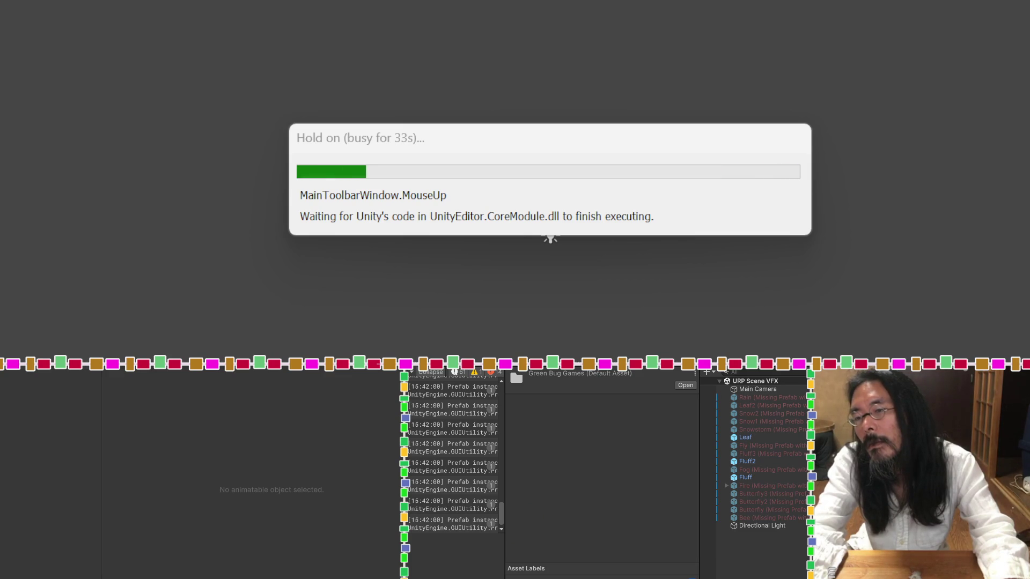
{"action": "left_click_drag", "start_coordinate": [646, 145], "coordinate": [666, 90]}
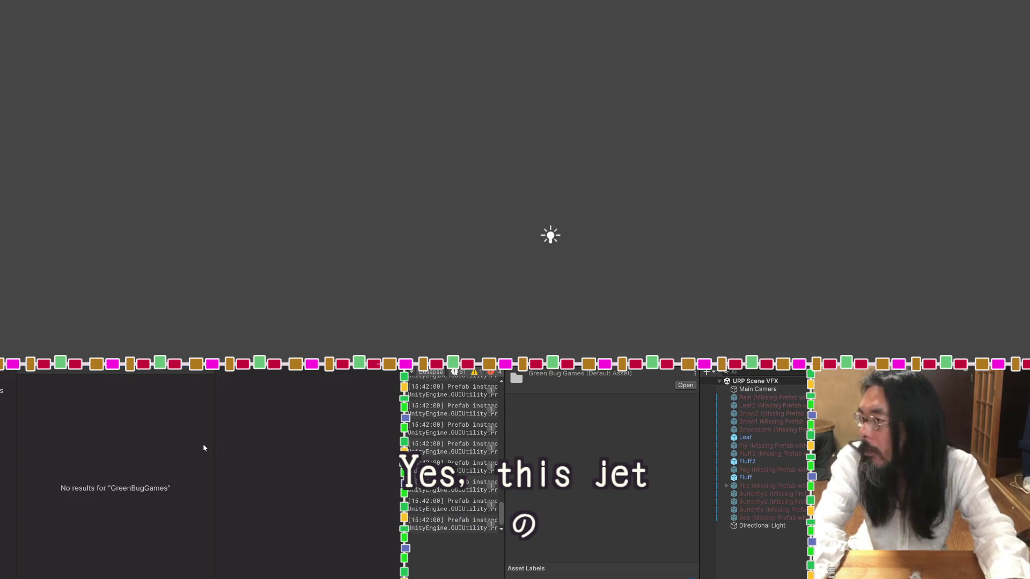
Review All Nature VFX among purchased assets, then delete the selected asset.
{"action": "left_click", "coordinate": [7, 429]}
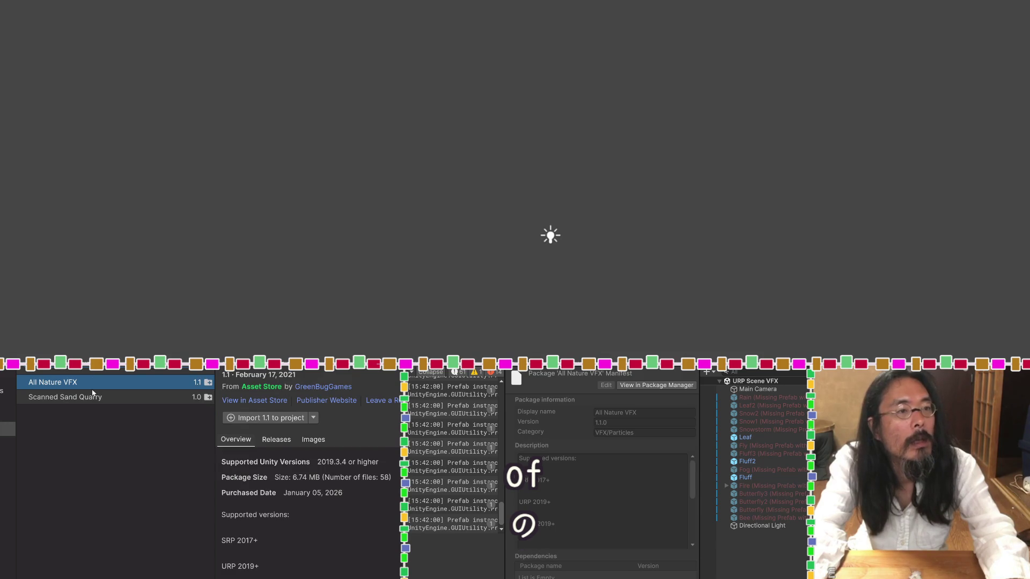
{"action": "left_click", "coordinate": [94, 399]}
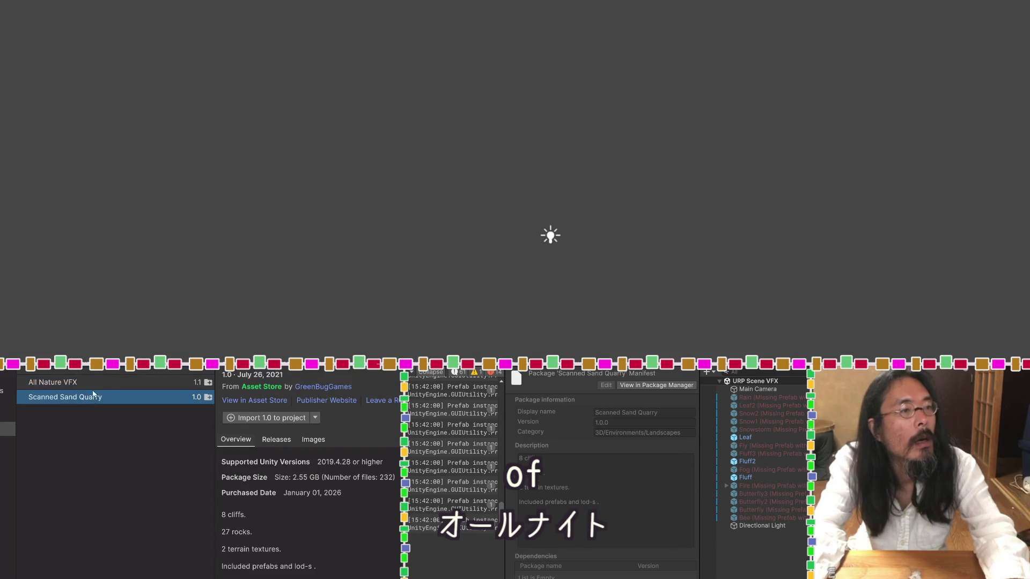
{"action": "left_click", "coordinate": [92, 381]}
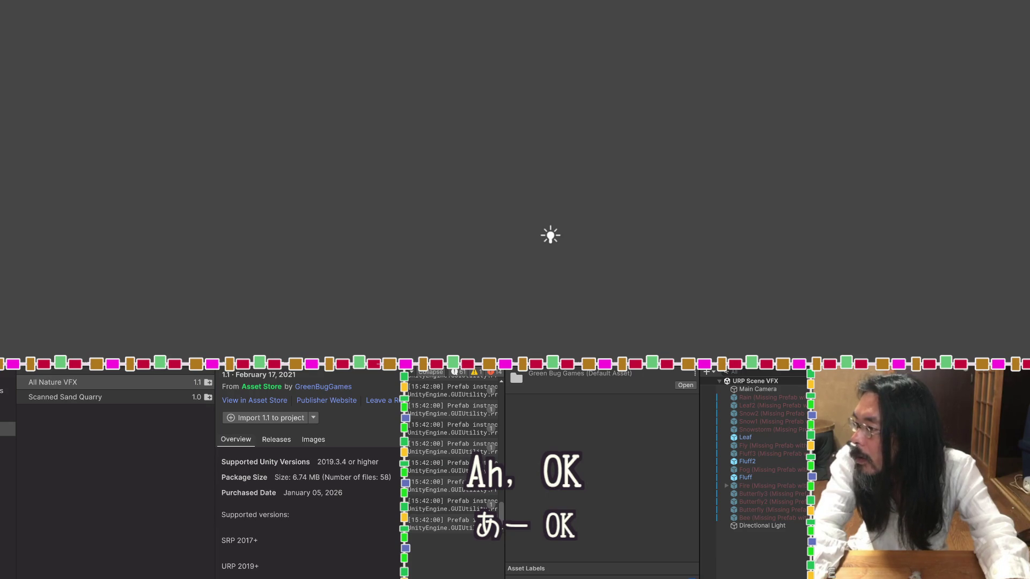
{"action": "key", "text": "Delete"}
{"action": "left_click", "coordinate": [571, 220]}
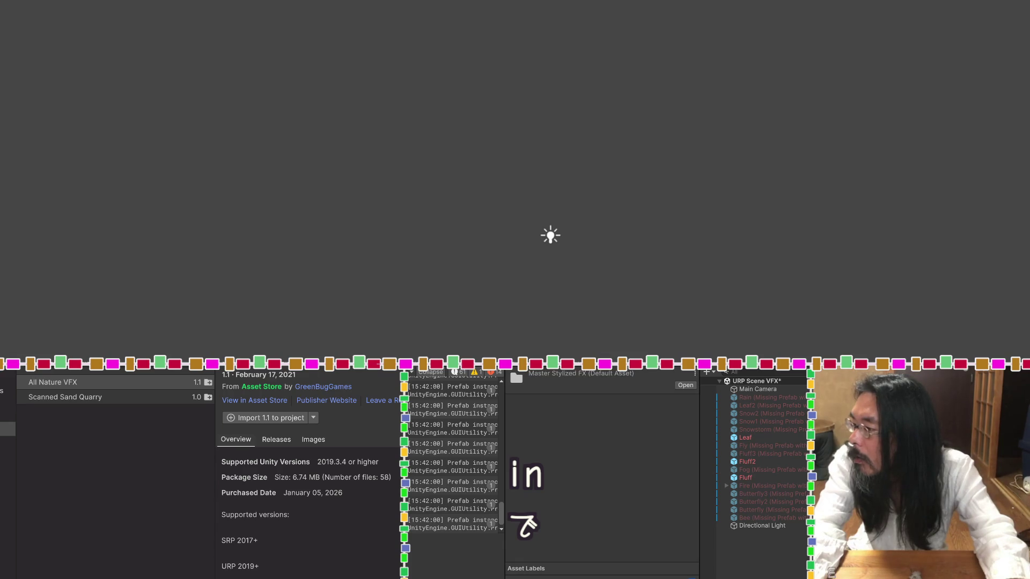
Open the Demo Scene, saving the URP Scene VFX changes, and start Play mode.
{"action": "key", "text": "Down"}
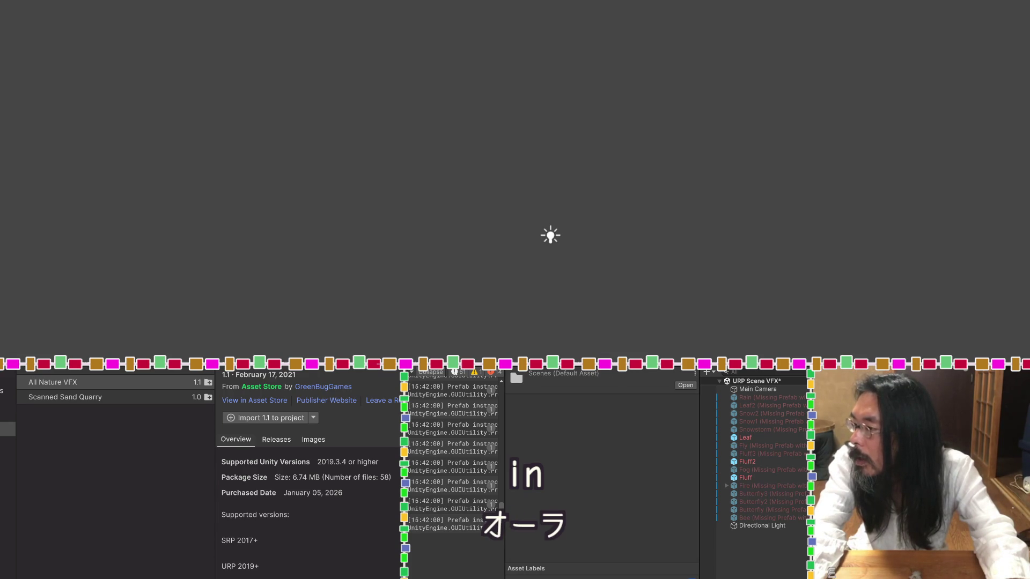
{"action": "key", "text": "Down"}
{"action": "key", "text": "Return"}
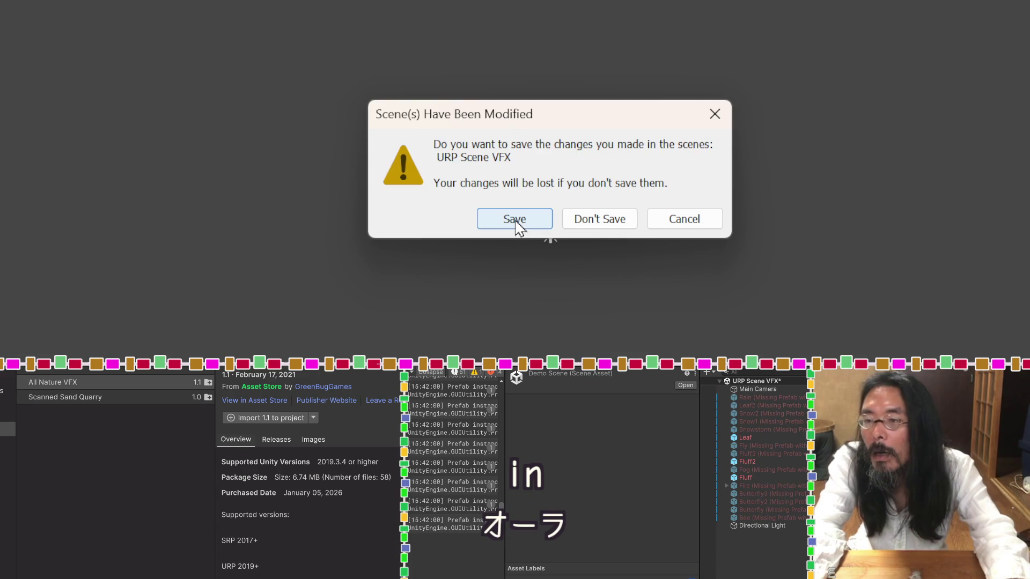
{"action": "left_click", "coordinate": [516, 222]}
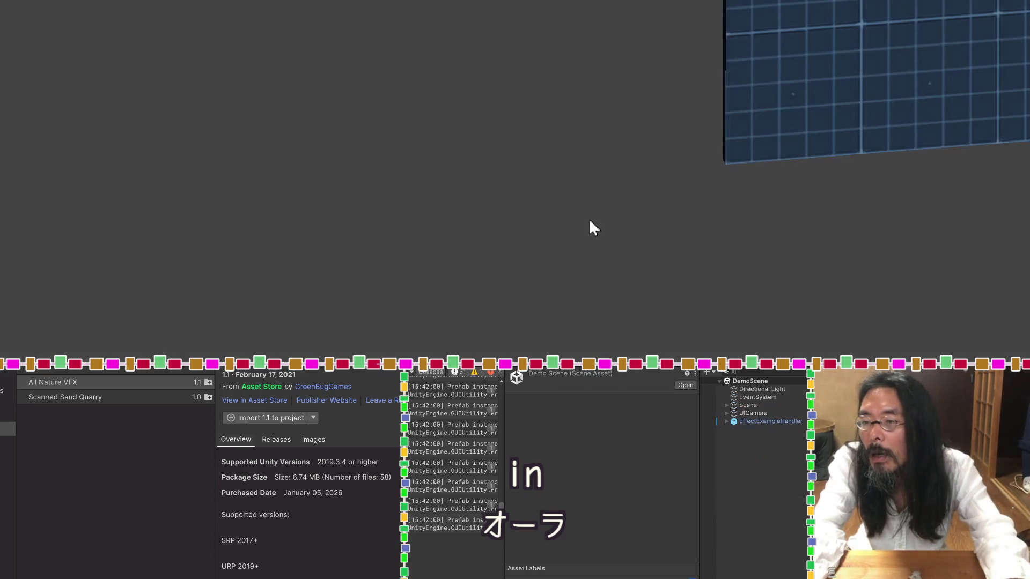
{"action": "mouse_move", "coordinate": [660, 196]}
{"action": "left_mouse_down"}
{"action": "mouse_move", "coordinate": [719, 153]}
{"action": "mouse_move", "coordinate": [882, 99]}
{"action": "mouse_move", "coordinate": [416, 347]}
{"action": "left_mouse_up"}
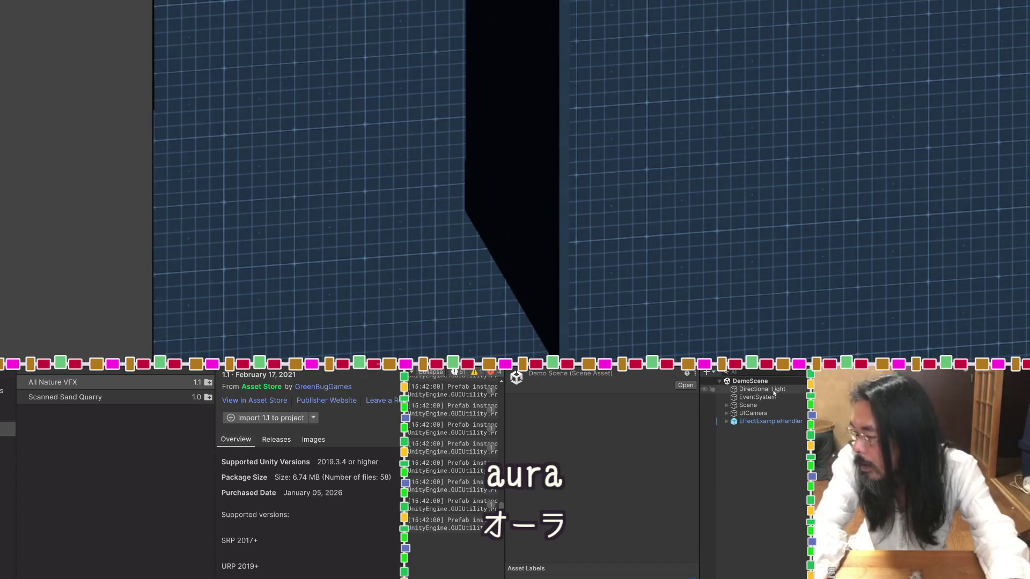
{"action": "key", "text": "ctrl+p"}
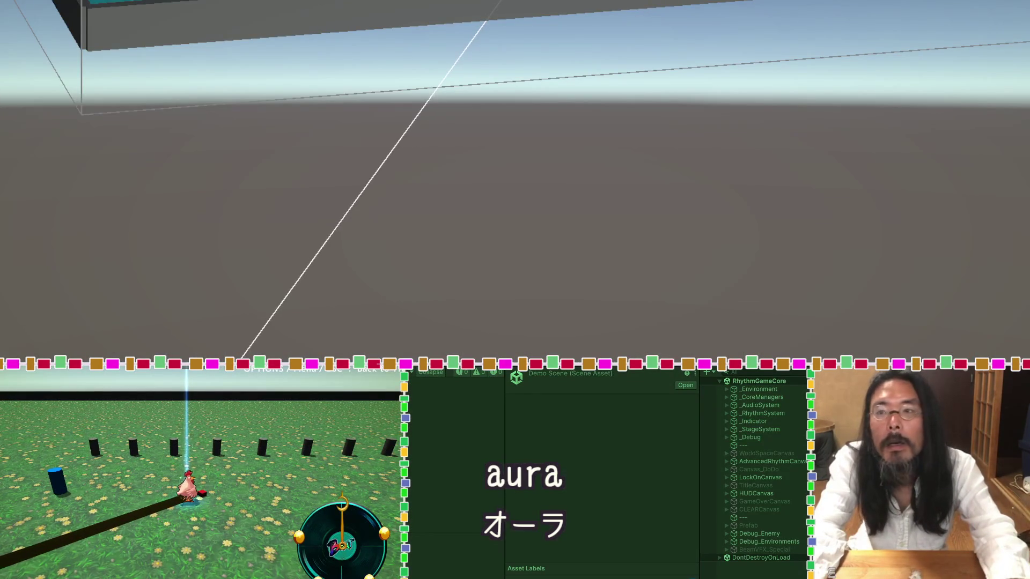
Watch the blue, orange and green shield effects play, then stop Play mode.
{"action": "key", "text": "ctrl+p"}
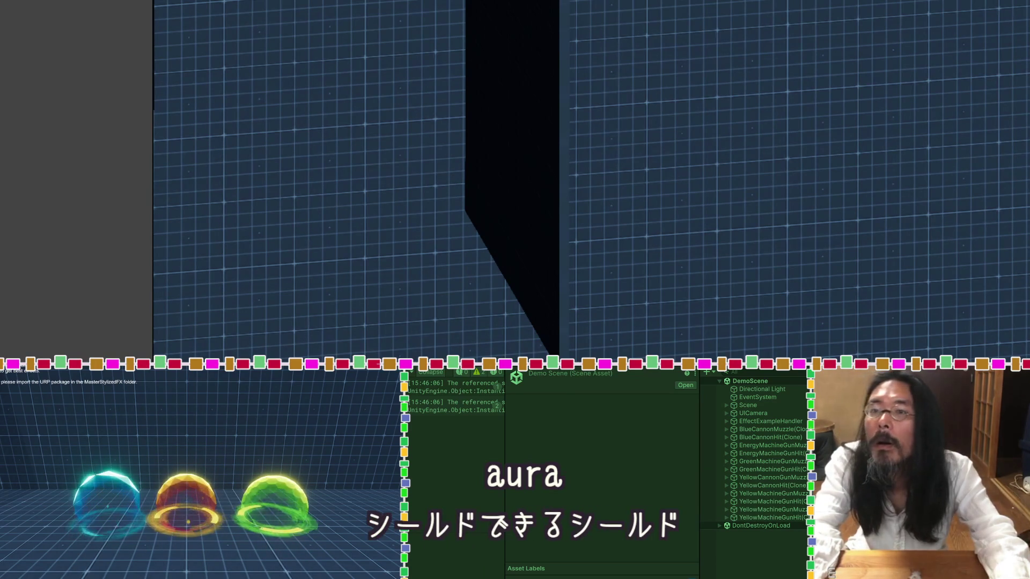
{"action": "key", "text": "ctrl+p"}
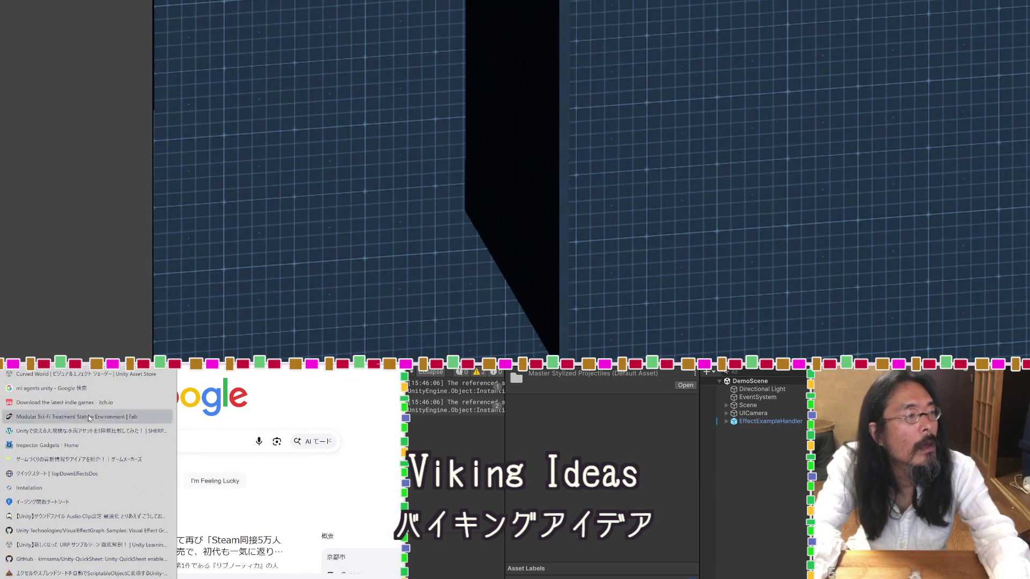
Dismiss the browser history list and open SampleScene from the Project window.
{"action": "key", "text": "Escape"}
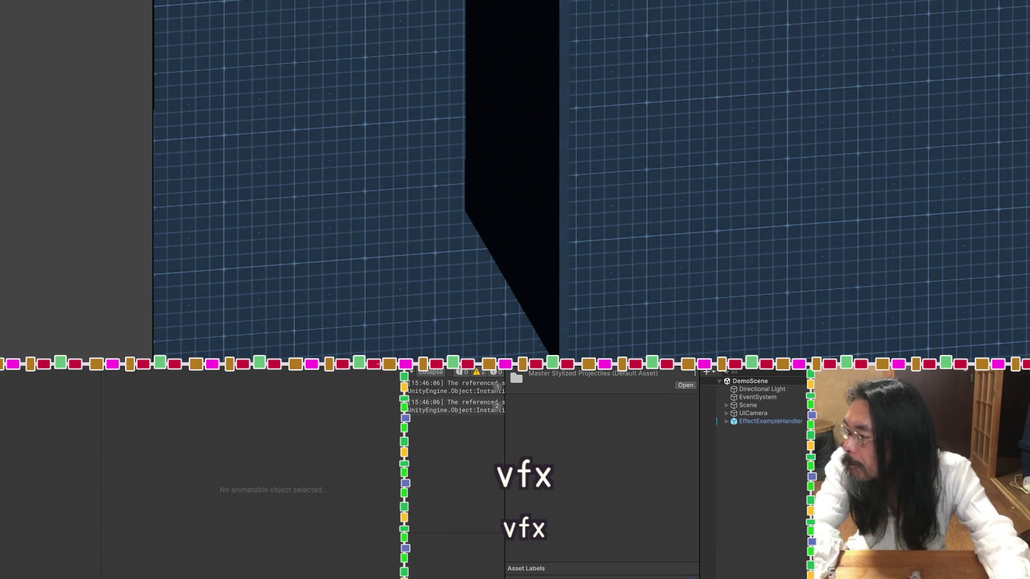
{"action": "key", "text": "Down"}
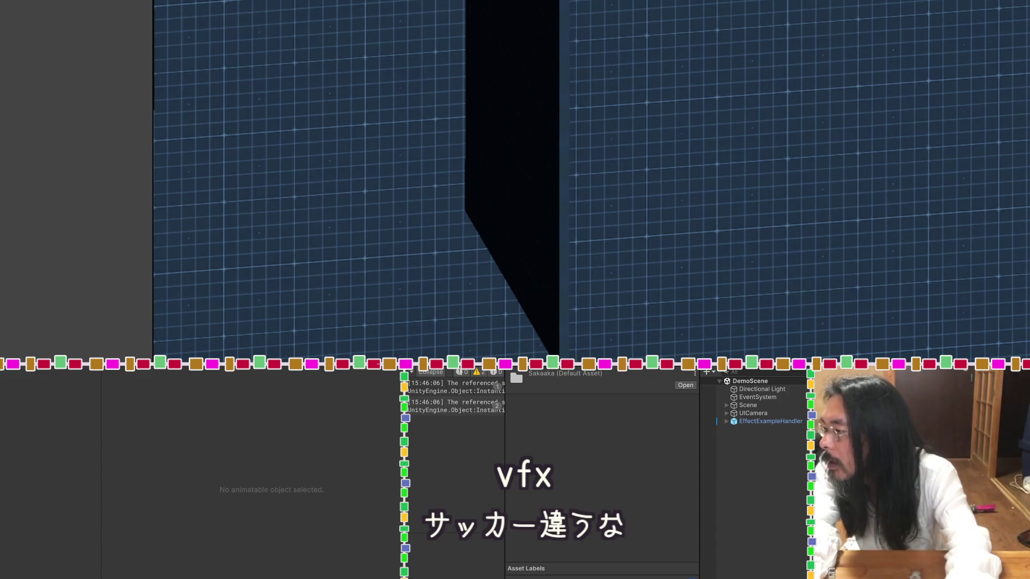
{"action": "key", "text": "Up"}
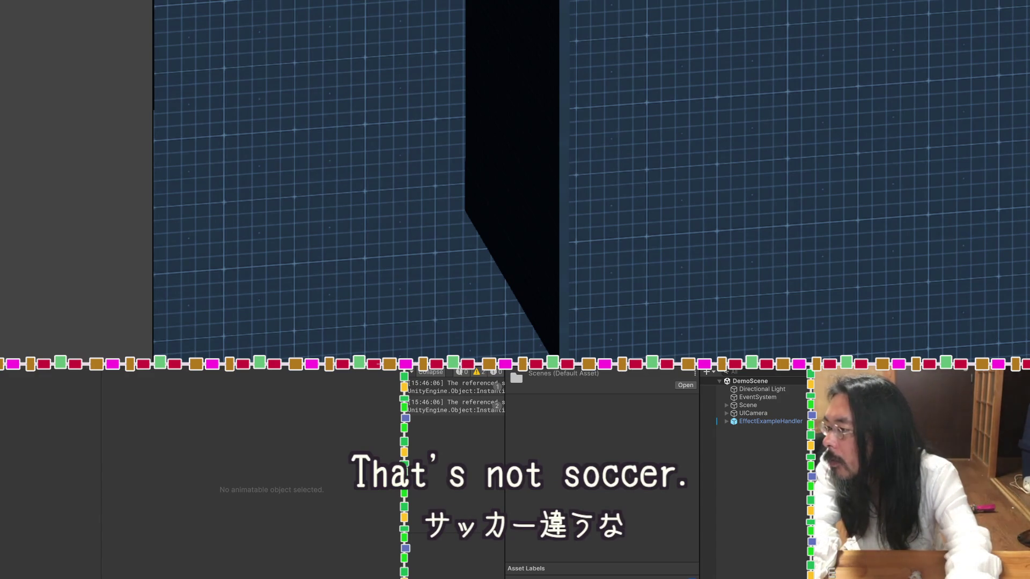
{"action": "key", "text": "Up"}
{"action": "key", "text": "Return"}
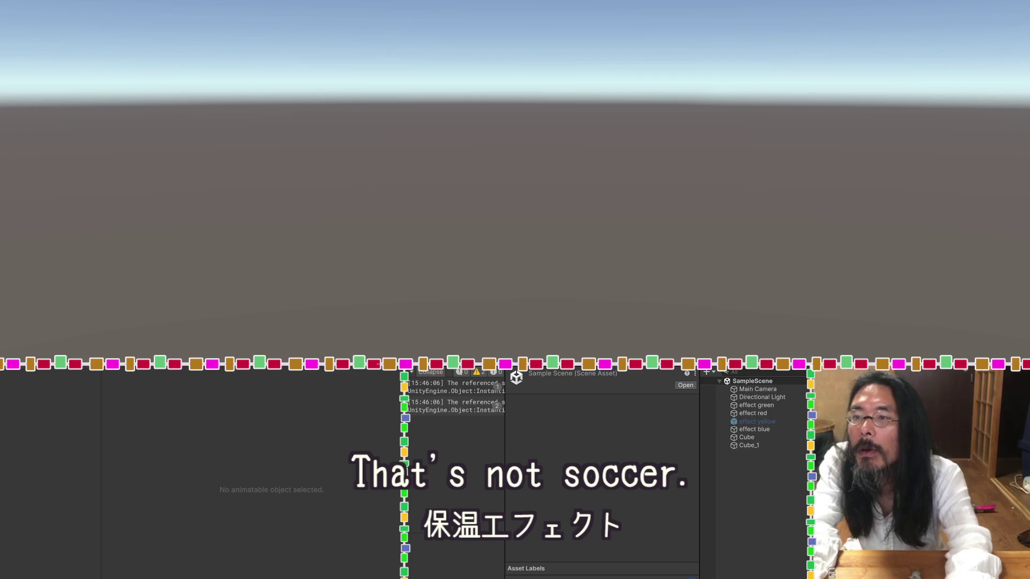
Play the Sample Scene for a few seconds to see its effects, then stop.
{"action": "key", "text": "ctrl+p"}
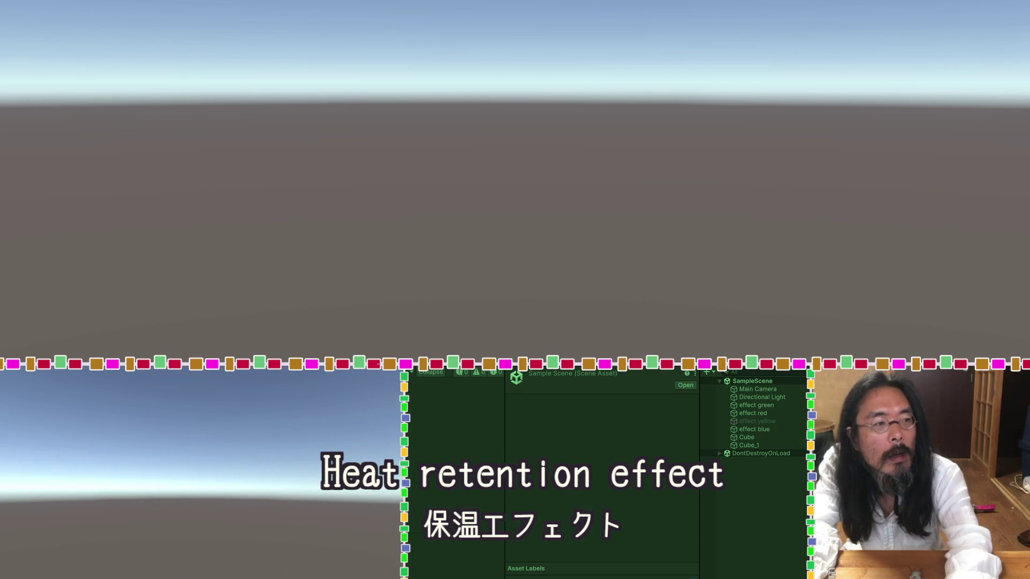
{"action": "key", "text": "ctrl+p"}
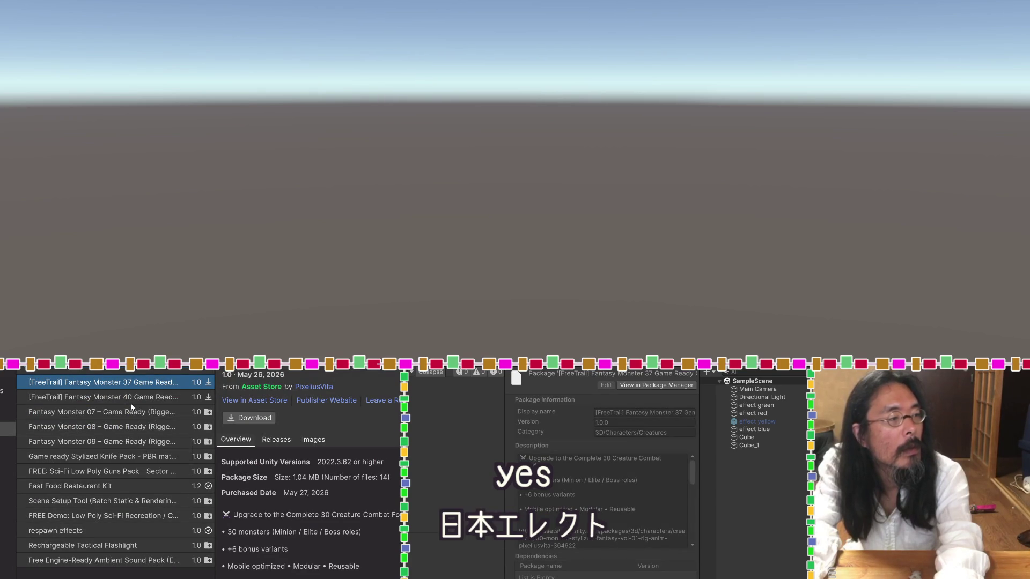
Select respawn effects in Package Manager and confirm Remove assets from project.
{"action": "left_click", "coordinate": [124, 530]}
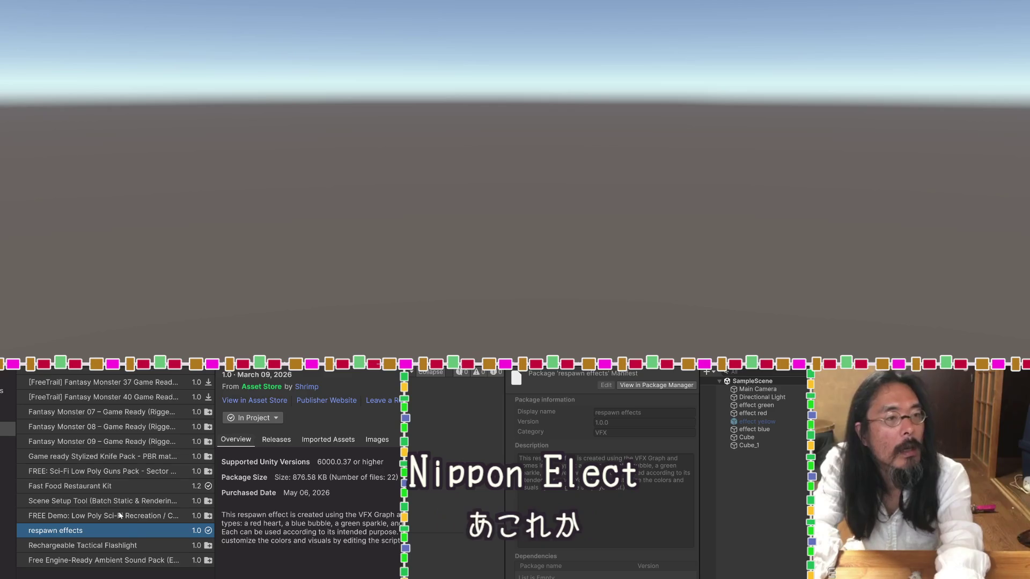
{"action": "left_click", "coordinate": [378, 448]}
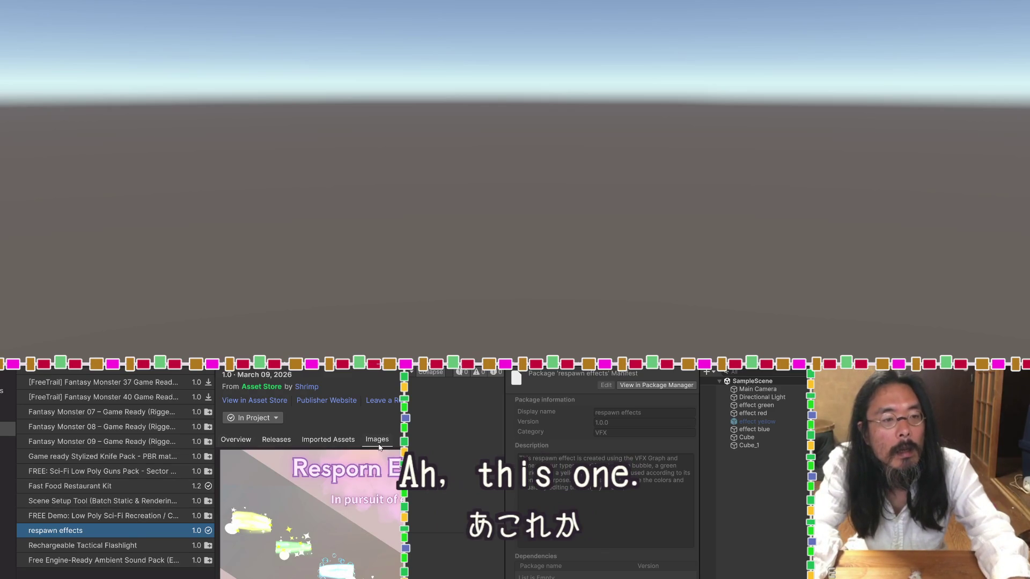
{"action": "left_click", "coordinate": [278, 423]}
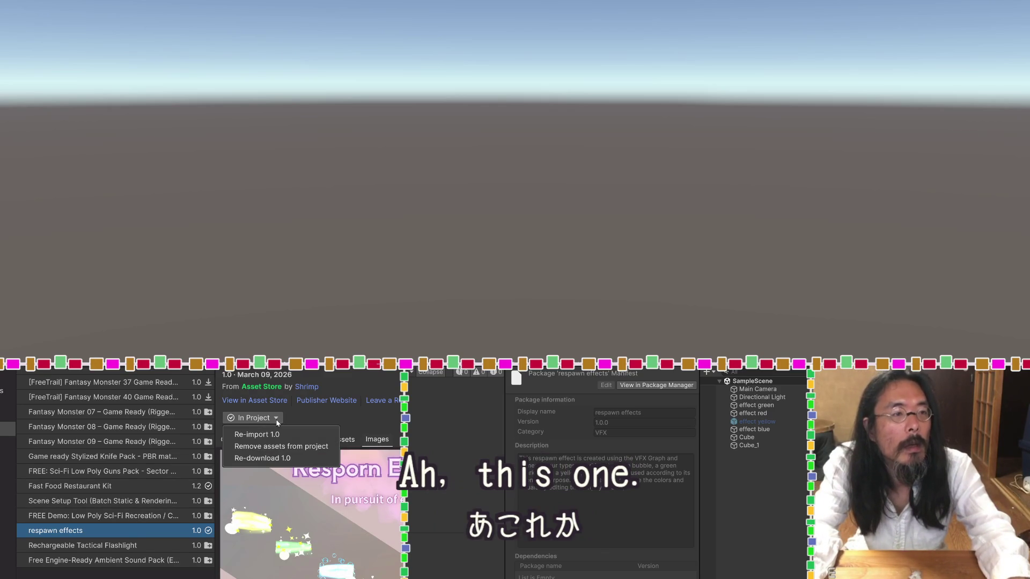
{"action": "left_click", "coordinate": [276, 447]}
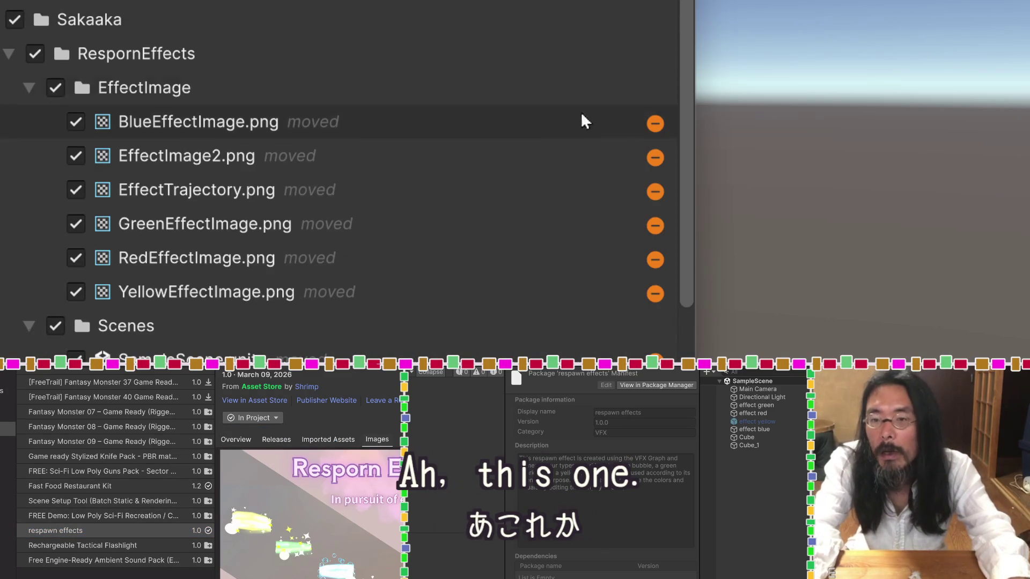
{"action": "left_click_drag", "start_coordinate": [686, 10], "coordinate": [685, 209]}
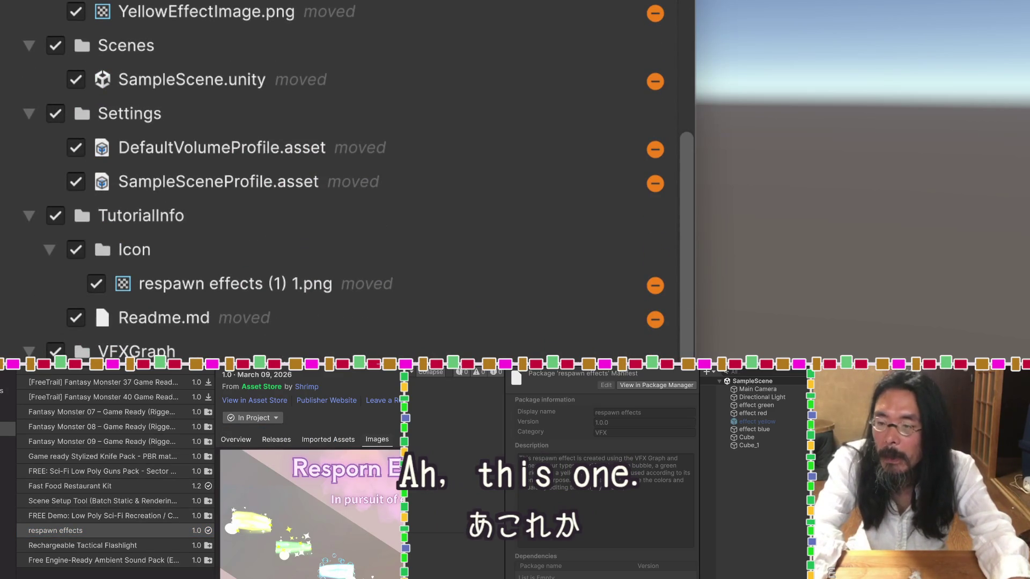
{"action": "left_click", "coordinate": [575, 213]}
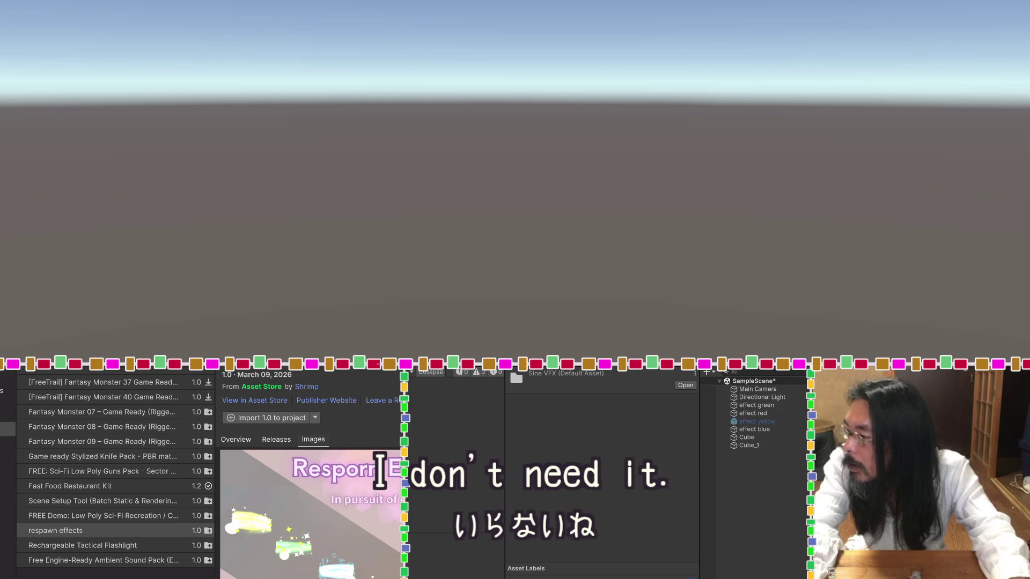
{"action": "key", "text": "Down"}
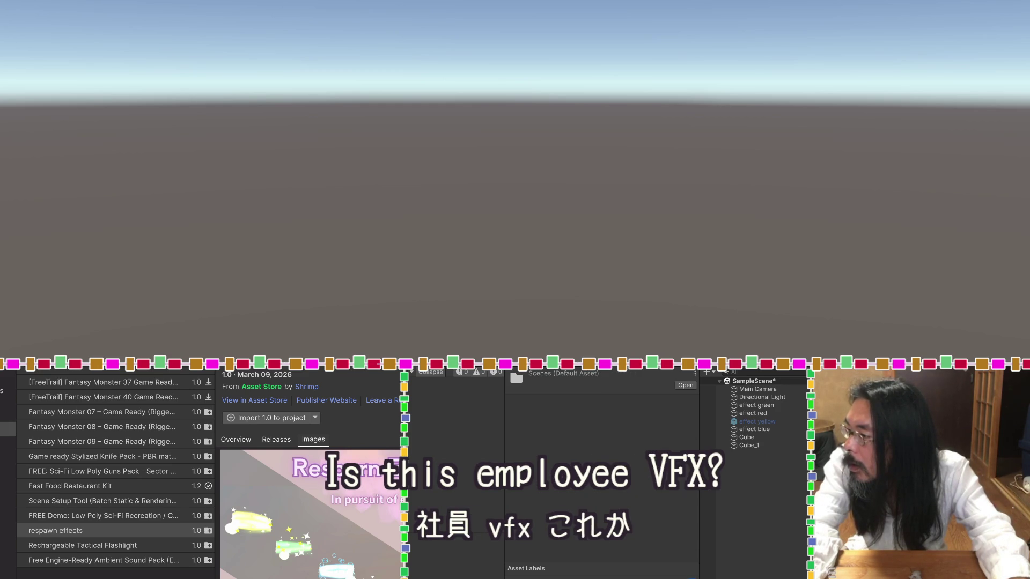
Open DemoScene_GridEffects without saving, then frame PlaneInfinite's hexagon and square tile grids.
{"action": "key", "text": "Down"}
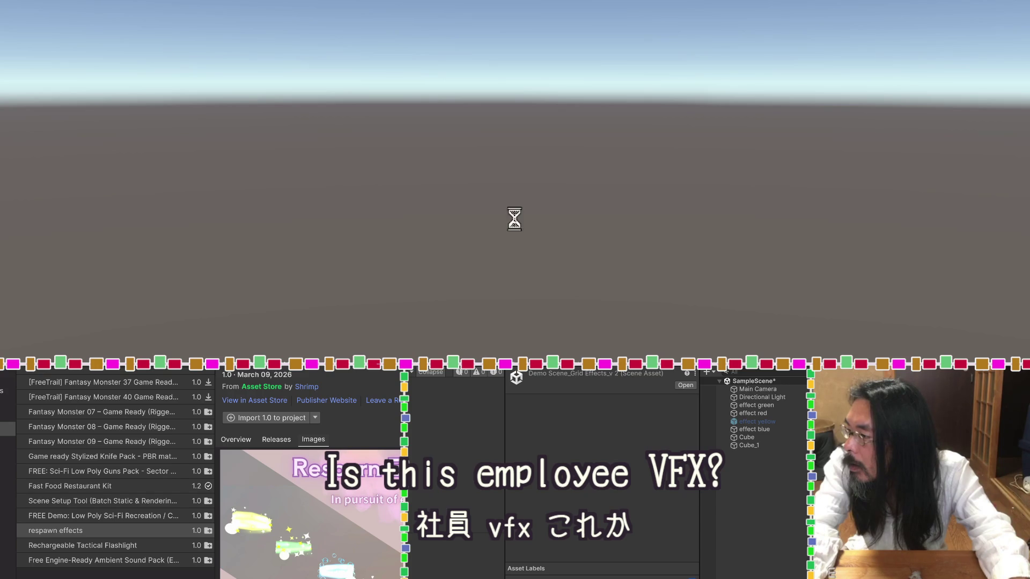
{"action": "key", "text": "Return"}
{"action": "left_click", "coordinate": [582, 220]}
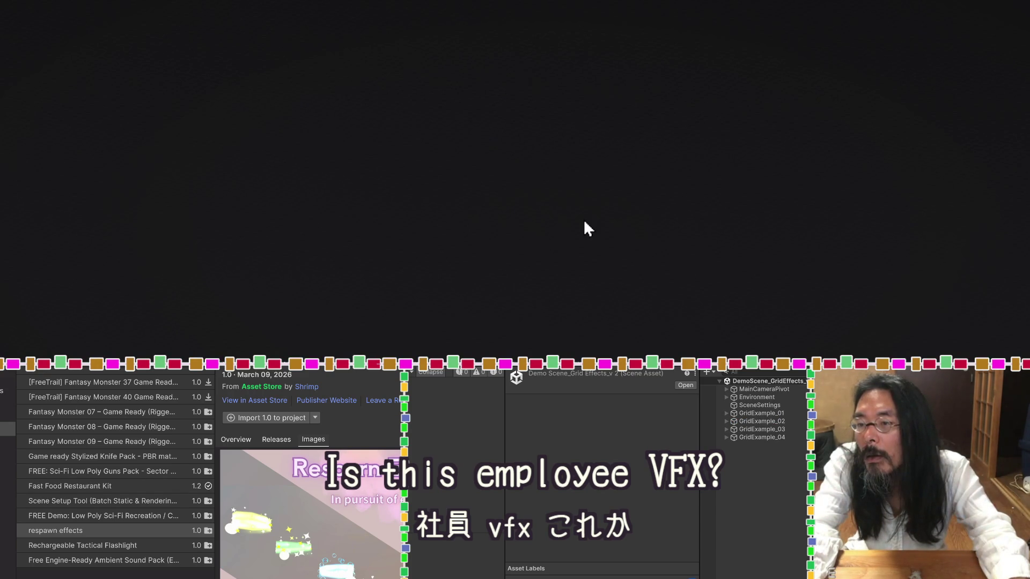
{"action": "left_click", "coordinate": [584, 222]}
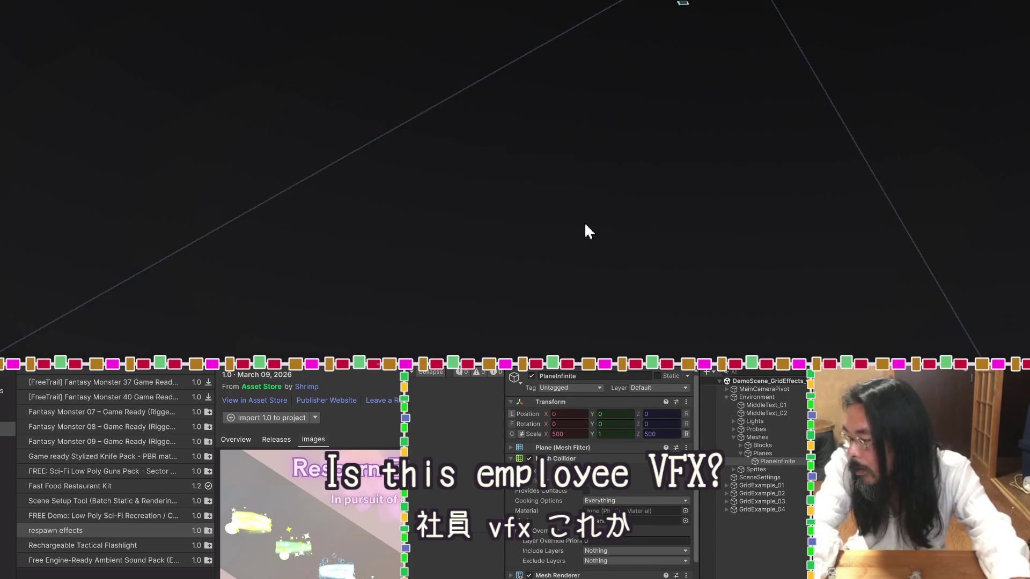
{"action": "scroll", "coordinate": [585, 226], "scroll_direction": "down", "scroll_amount": 3}
{"action": "left_click_drag", "start_coordinate": [632, 85], "coordinate": [546, 264]}
{"action": "scroll", "coordinate": [549, 234], "scroll_direction": "up", "scroll_amount": 10}
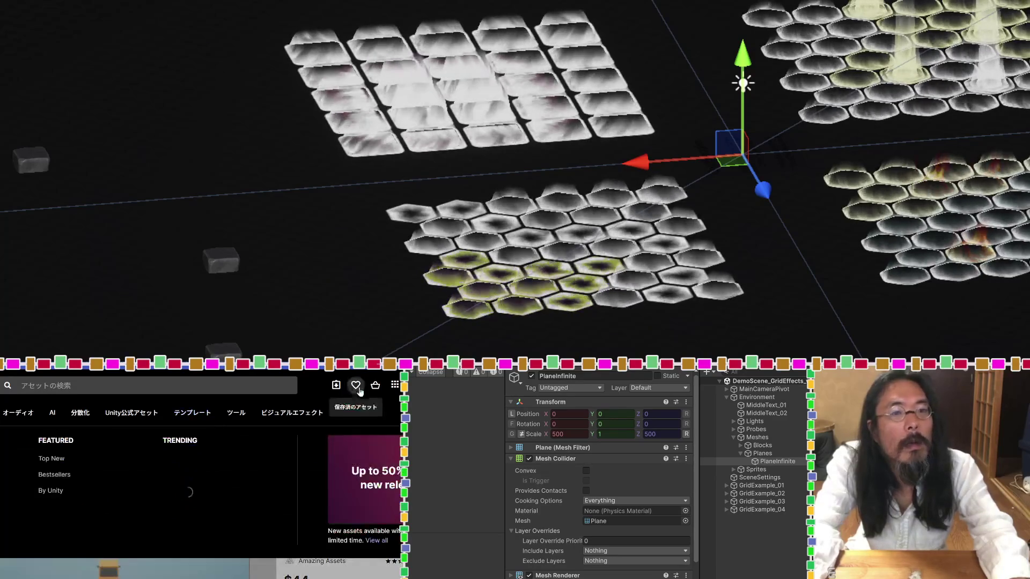
Scroll through My Assets and open the Flipbook VFX Bundle product details.
{"action": "mouse_move", "coordinate": [375, 385]}
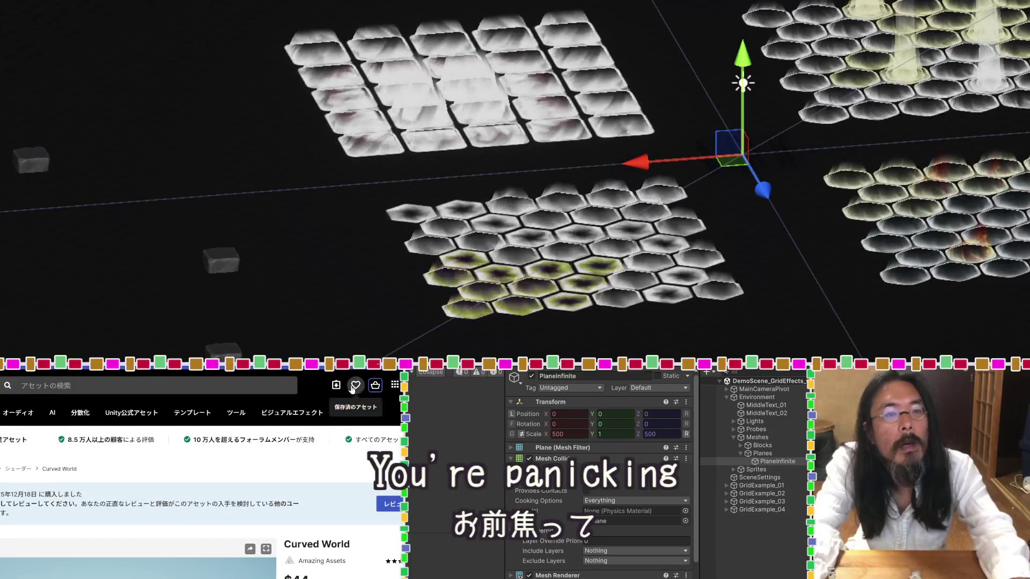
{"action": "mouse_move", "coordinate": [316, 415]}
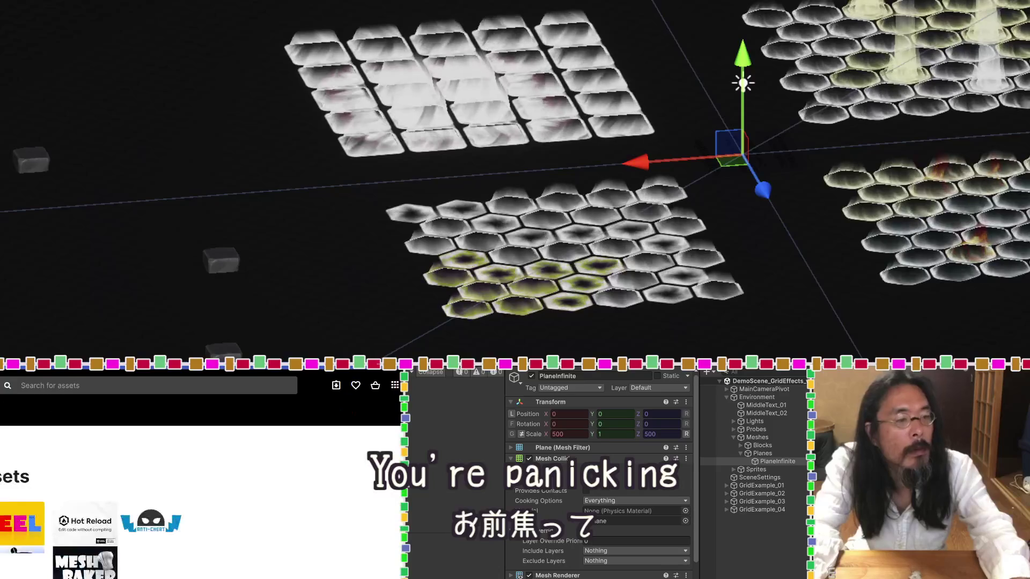
{"action": "scroll", "coordinate": [279, 530], "scroll_direction": "down", "scroll_amount": 3}
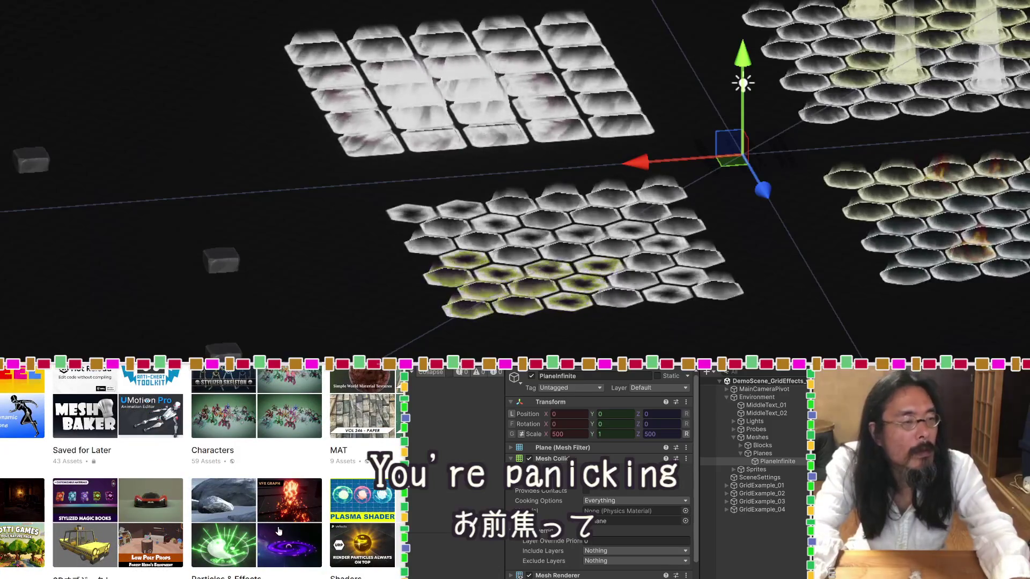
{"action": "scroll", "coordinate": [278, 530], "scroll_direction": "up", "scroll_amount": 3}
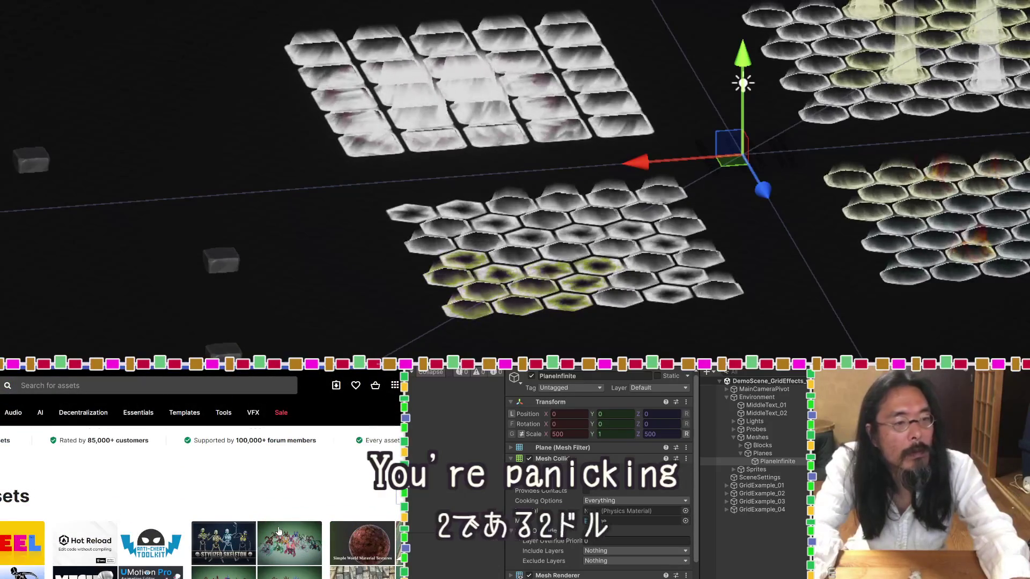
{"action": "scroll", "coordinate": [279, 531], "scroll_direction": "down", "scroll_amount": 3}
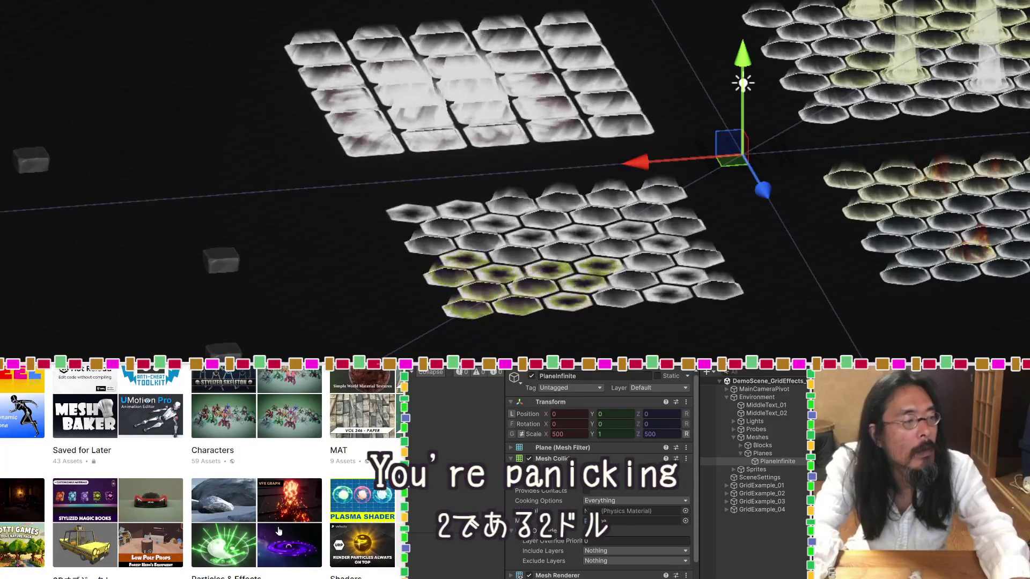
{"action": "scroll", "coordinate": [278, 531], "scroll_direction": "up", "scroll_amount": 3}
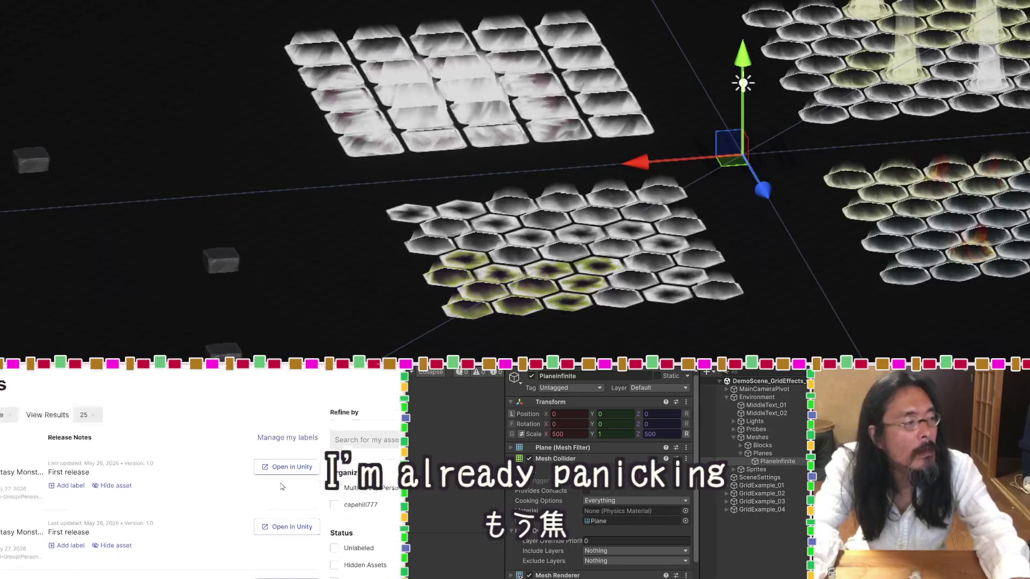
{"action": "scroll", "coordinate": [281, 487], "scroll_direction": "down", "scroll_amount": 5}
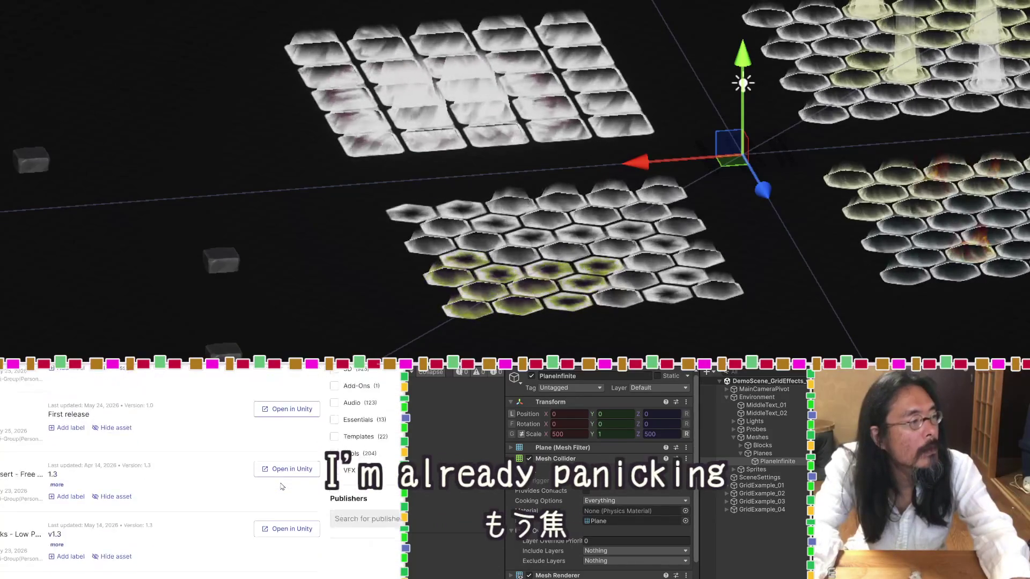
{"action": "scroll", "coordinate": [281, 487], "scroll_direction": "down", "scroll_amount": 5}
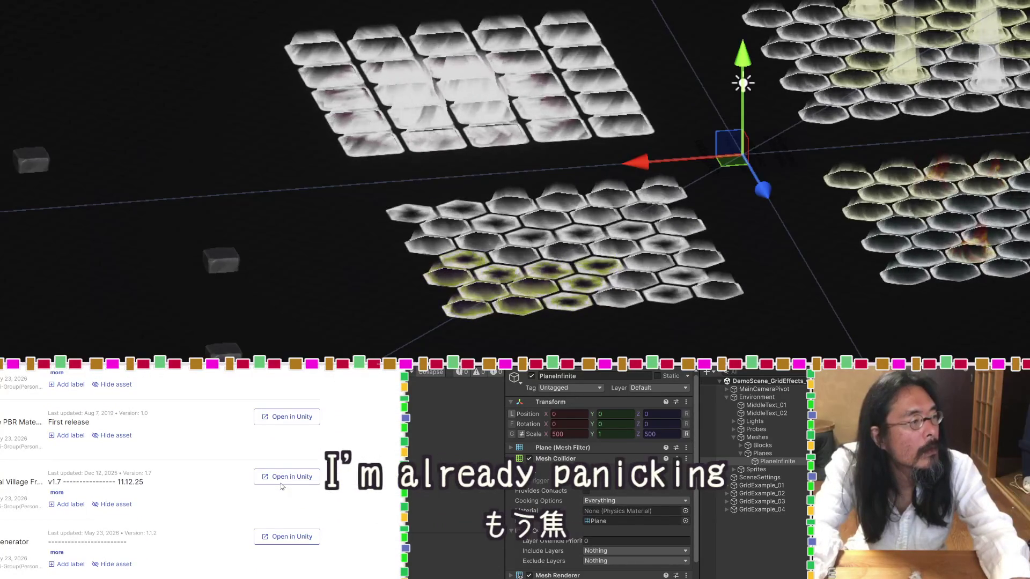
{"action": "scroll", "coordinate": [280, 486], "scroll_direction": "down", "scroll_amount": 2}
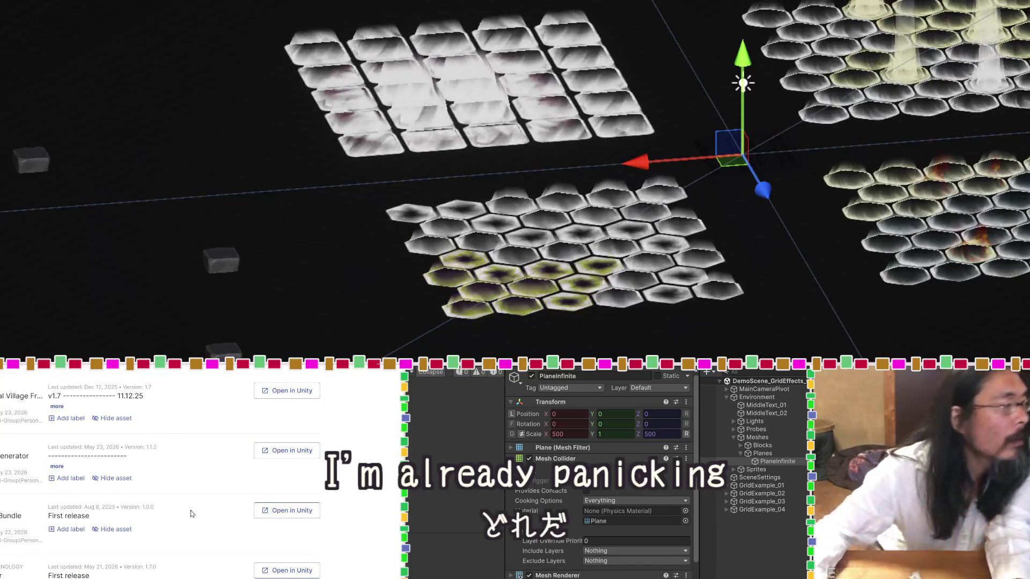
{"action": "left_click", "coordinate": [4, 516]}
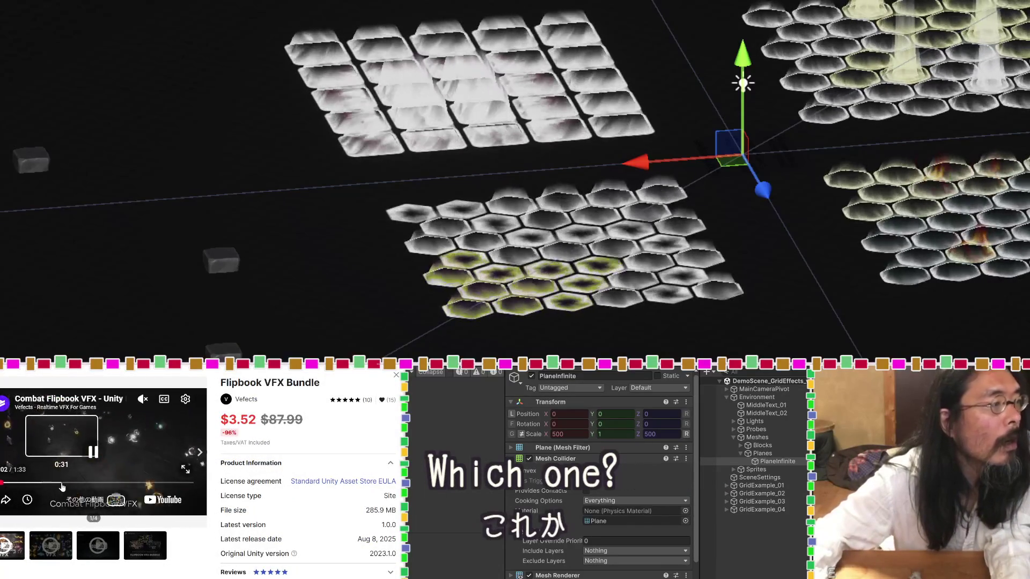
Scrub the Flipbook and Pixel Craft VFX preview videos, then return to Unity.
{"action": "left_click", "coordinate": [64, 483]}
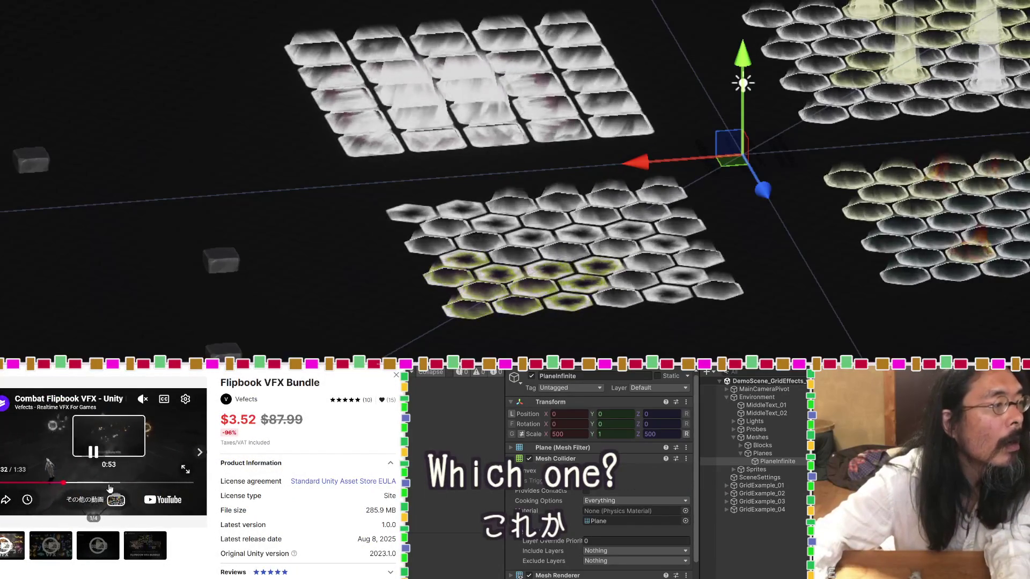
{"action": "left_click", "coordinate": [150, 483]}
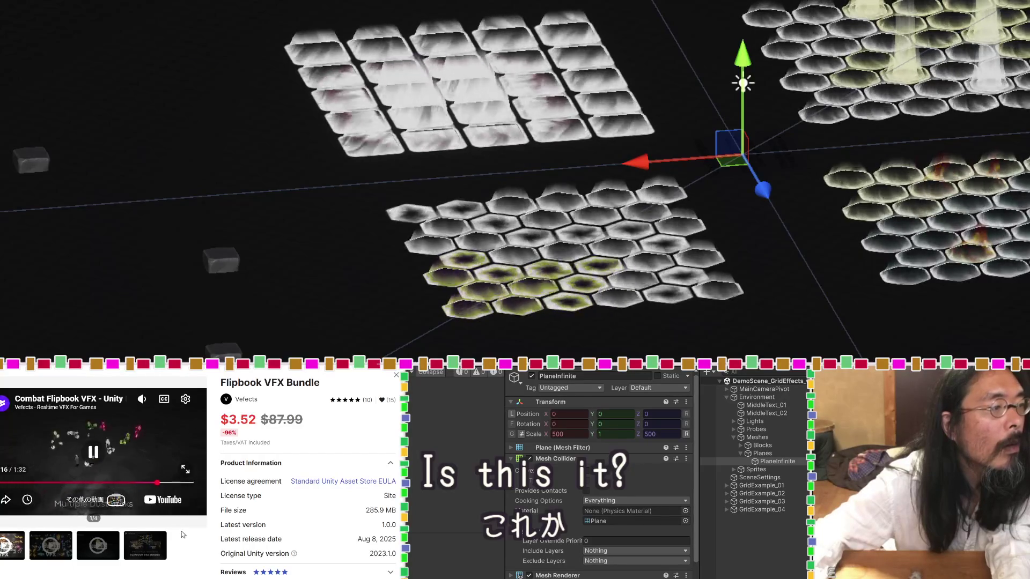
{"action": "left_click", "coordinate": [66, 547]}
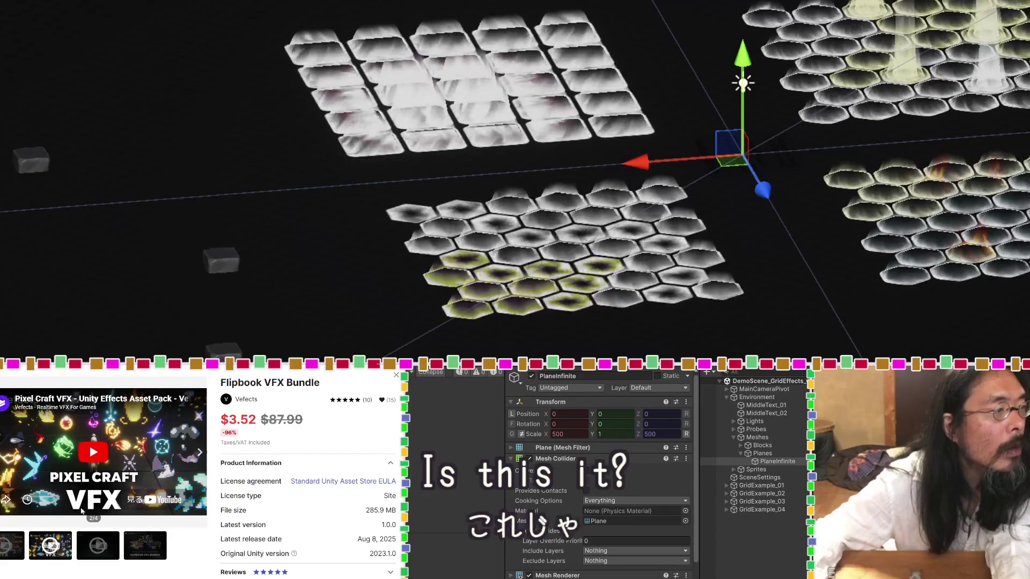
{"action": "double_click", "coordinate": [228, 383]}
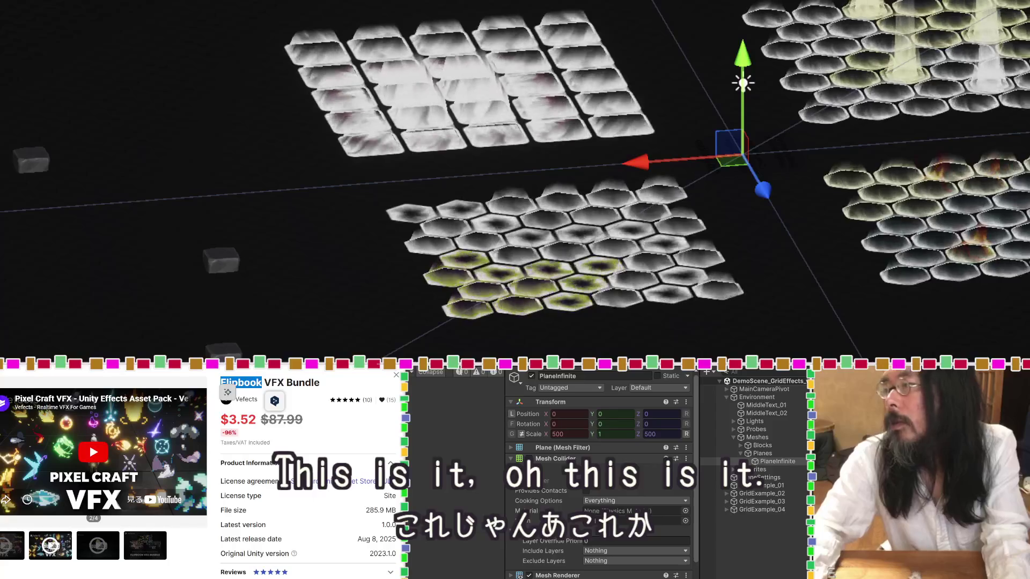
{"action": "key", "text": "alt+Tab"}
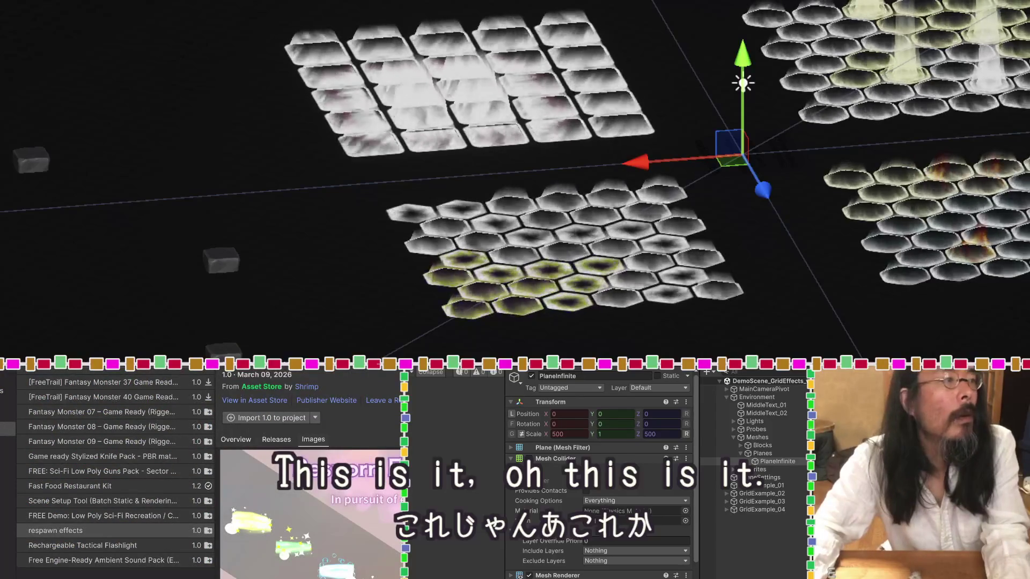
Find Flipbook VFX Bundle and open Vefects_Flipbook_VFX_Overview from its Demo folder.
{"action": "key", "text": "ctrl+v"}
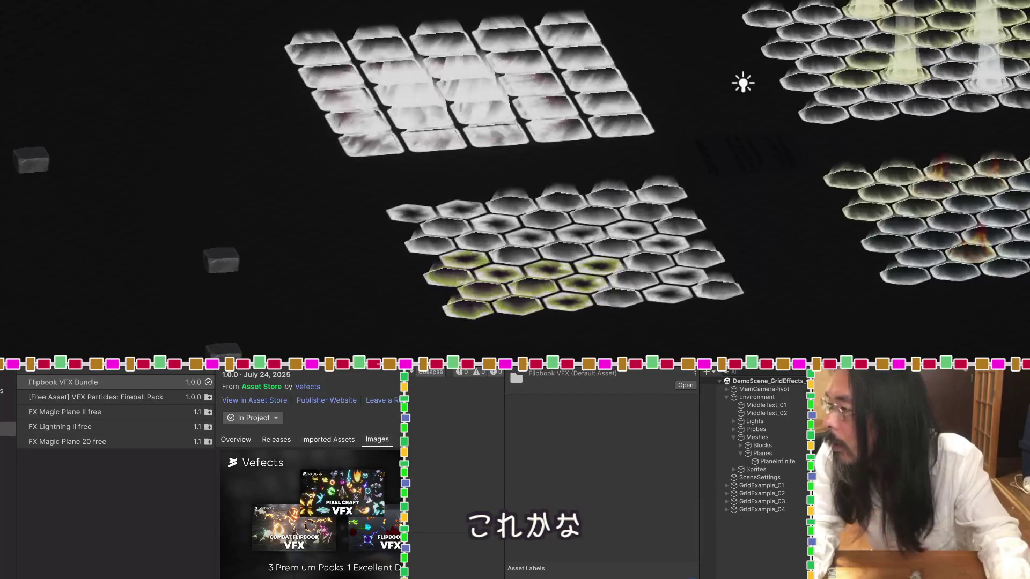
{"action": "key", "text": "Down"}
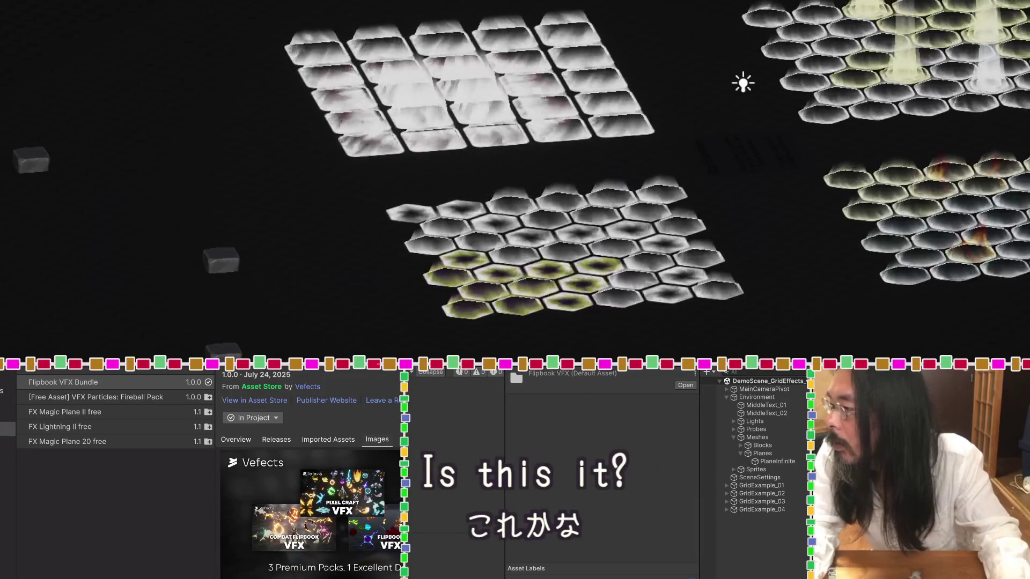
{"action": "key", "text": "Down"}
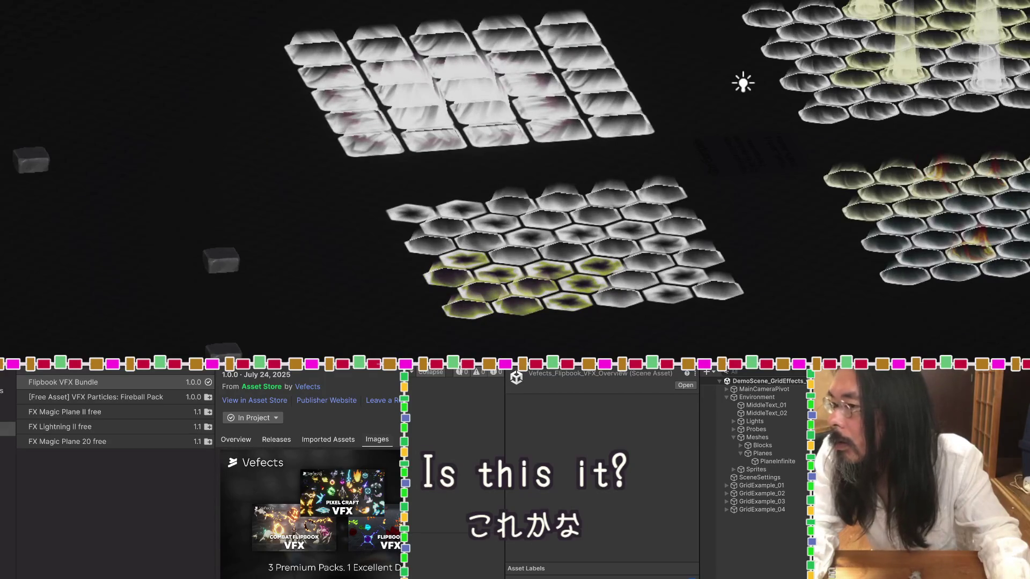
{"action": "key", "text": "Return"}
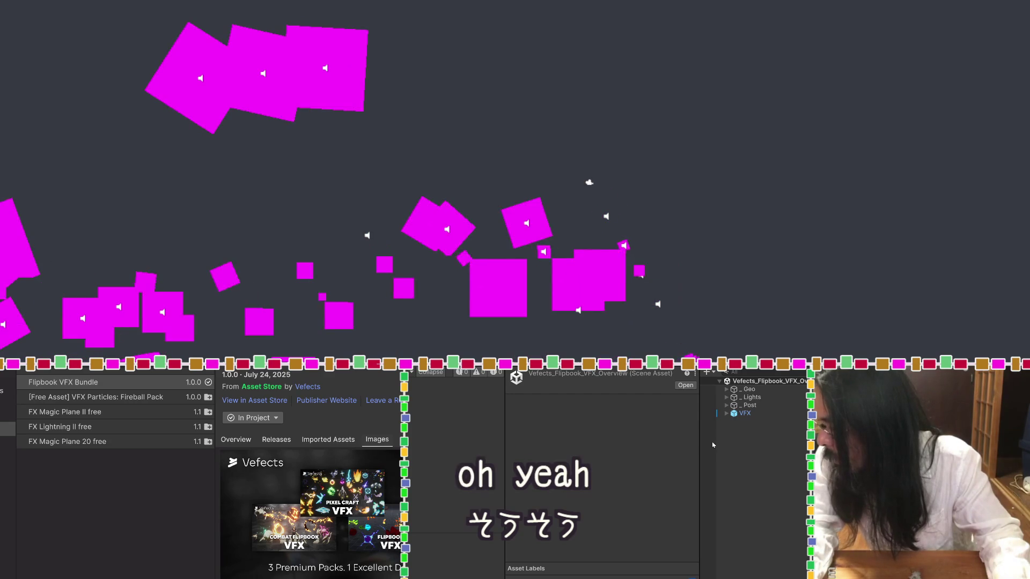
Select VFX_Charge_01 under VFX and examine its M_VFX_Charge_01 material in the Inspector.
{"action": "left_click", "coordinate": [727, 413]}
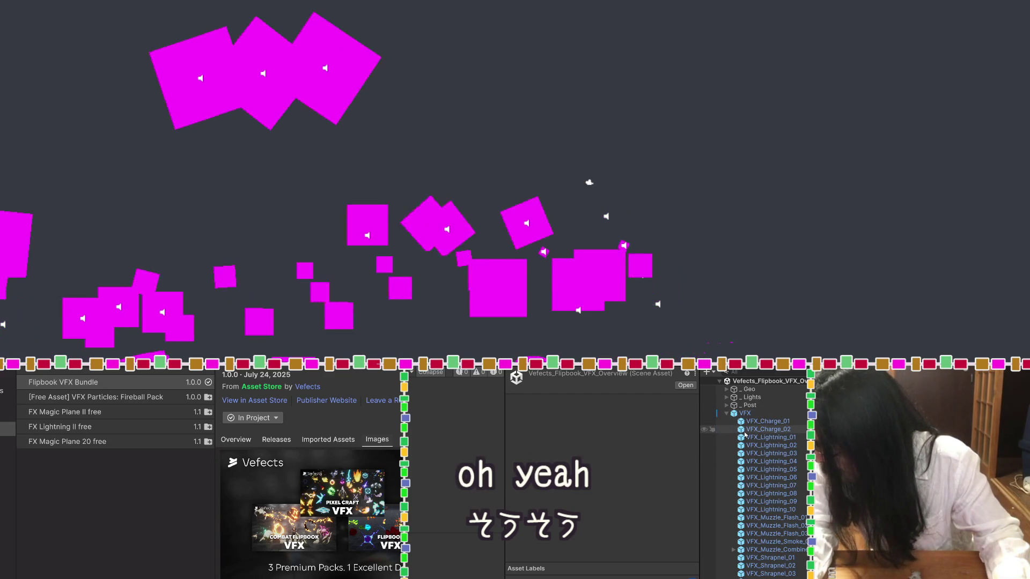
{"action": "left_click", "coordinate": [764, 421]}
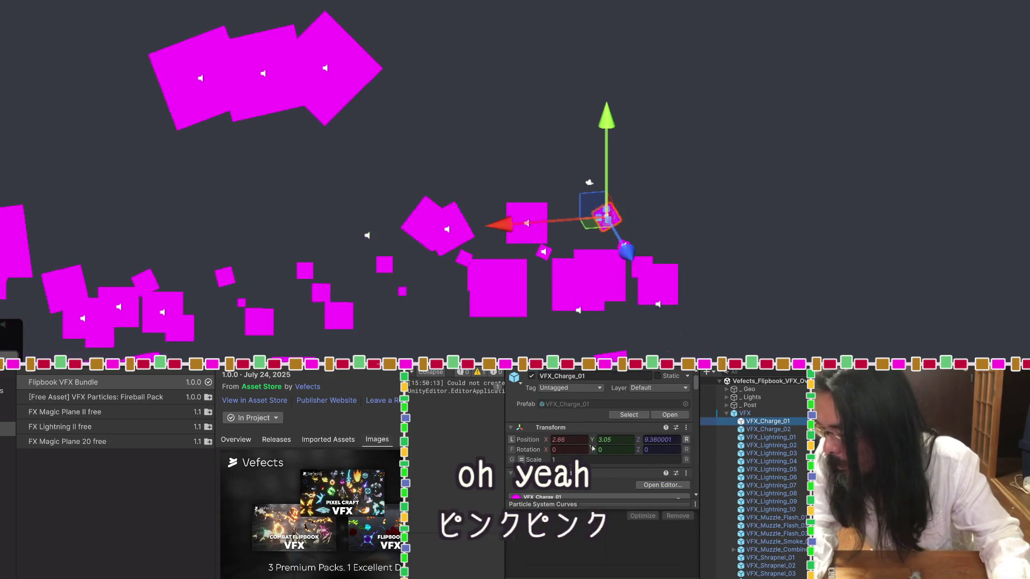
{"action": "scroll", "coordinate": [590, 449], "scroll_direction": "down", "scroll_amount": 10}
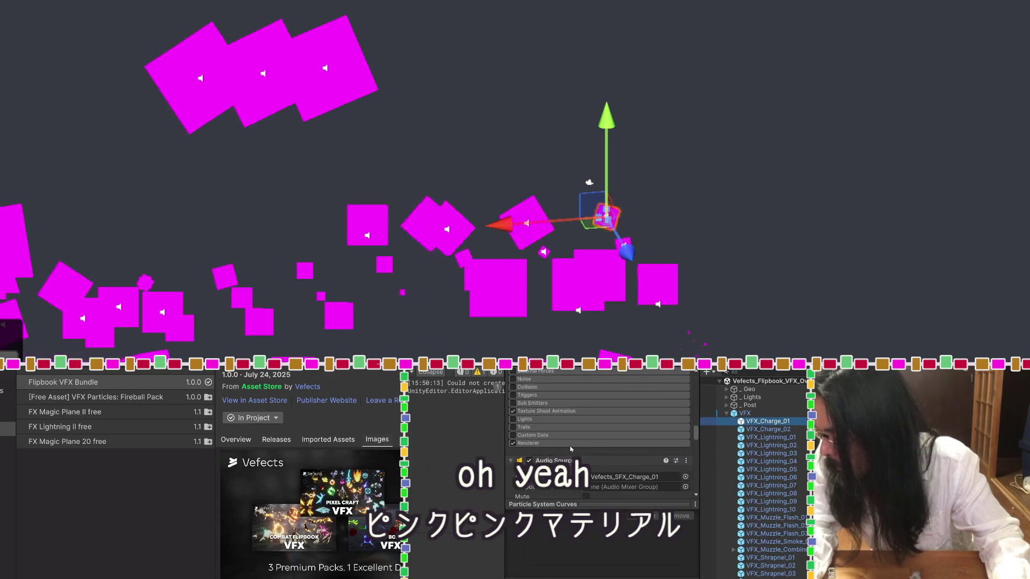
{"action": "scroll", "coordinate": [570, 448], "scroll_direction": "down", "scroll_amount": 8}
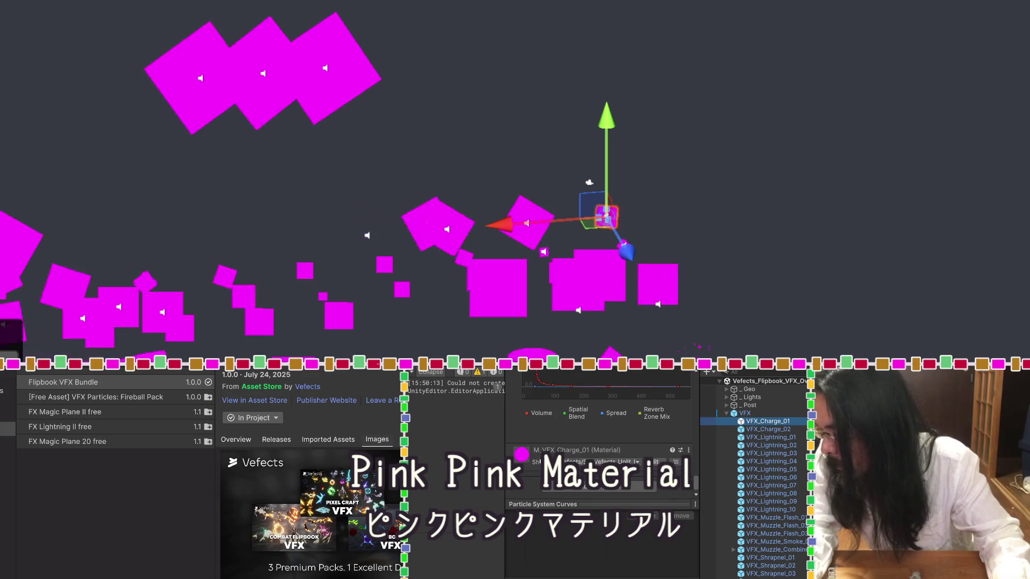
{"action": "scroll", "coordinate": [541, 453], "scroll_direction": "down", "scroll_amount": 2}
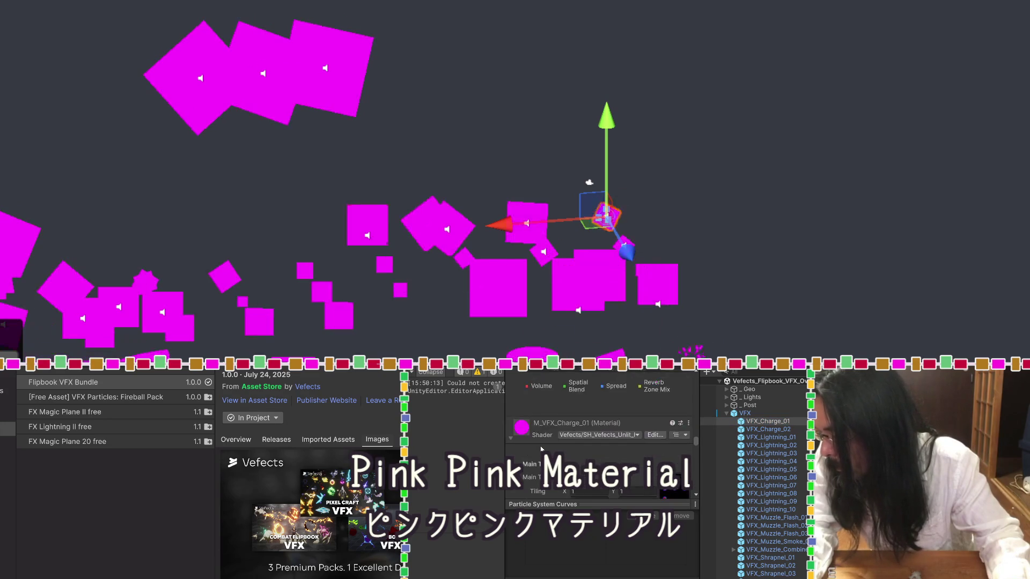
{"action": "scroll", "coordinate": [542, 449], "scroll_direction": "down", "scroll_amount": 5}
{"action": "scroll", "coordinate": [542, 449], "scroll_direction": "down", "scroll_amount": 5}
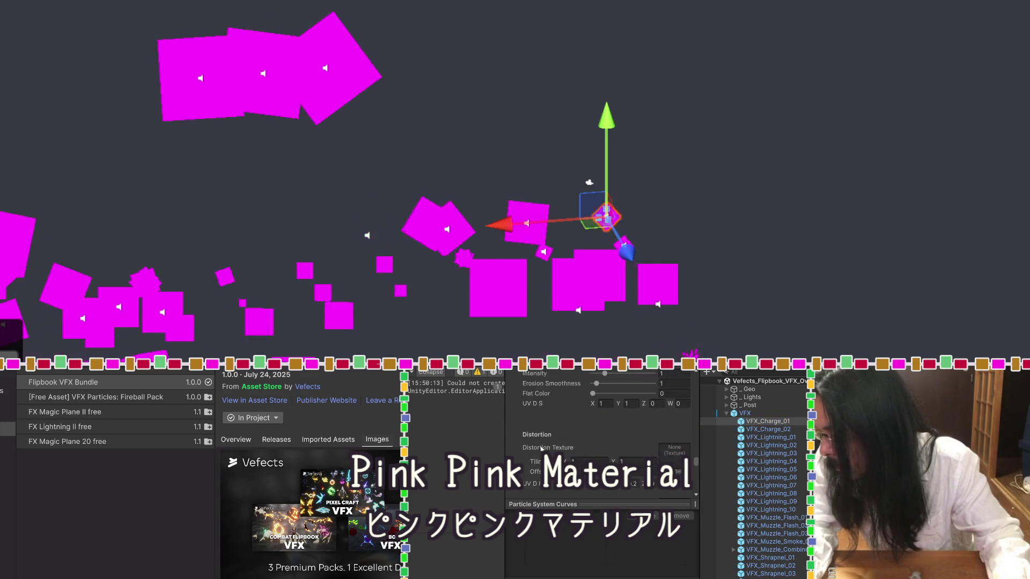
{"action": "scroll", "coordinate": [541, 449], "scroll_direction": "up", "scroll_amount": 10}
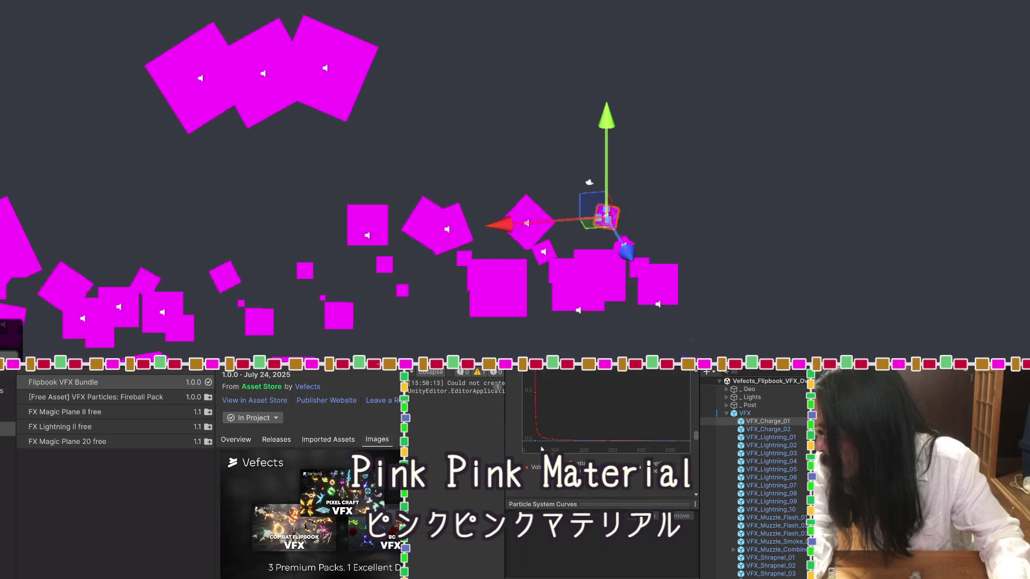
{"action": "scroll", "coordinate": [542, 448], "scroll_direction": "down", "scroll_amount": 3}
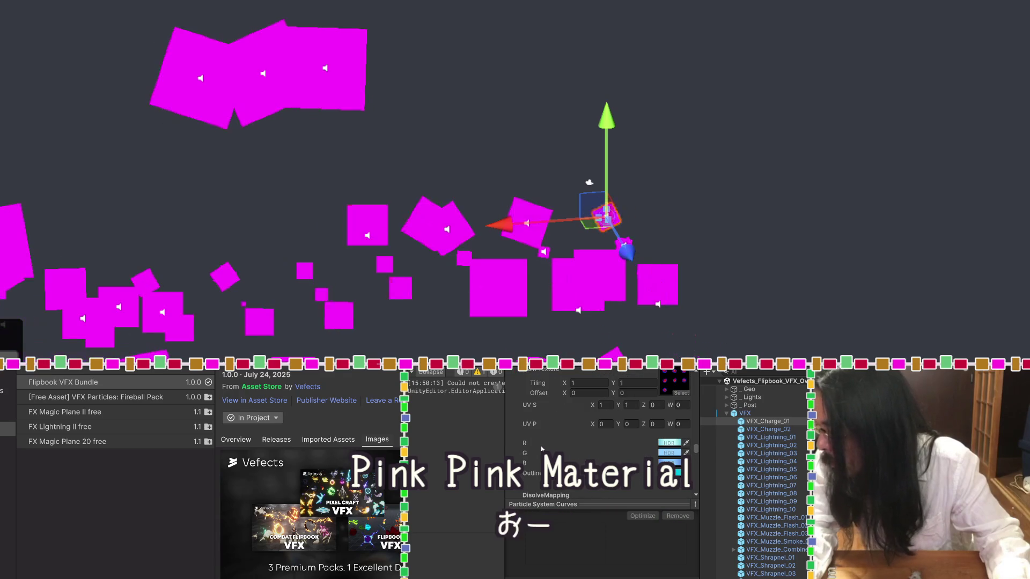
{"action": "scroll", "coordinate": [542, 449], "scroll_direction": "up", "scroll_amount": 4}
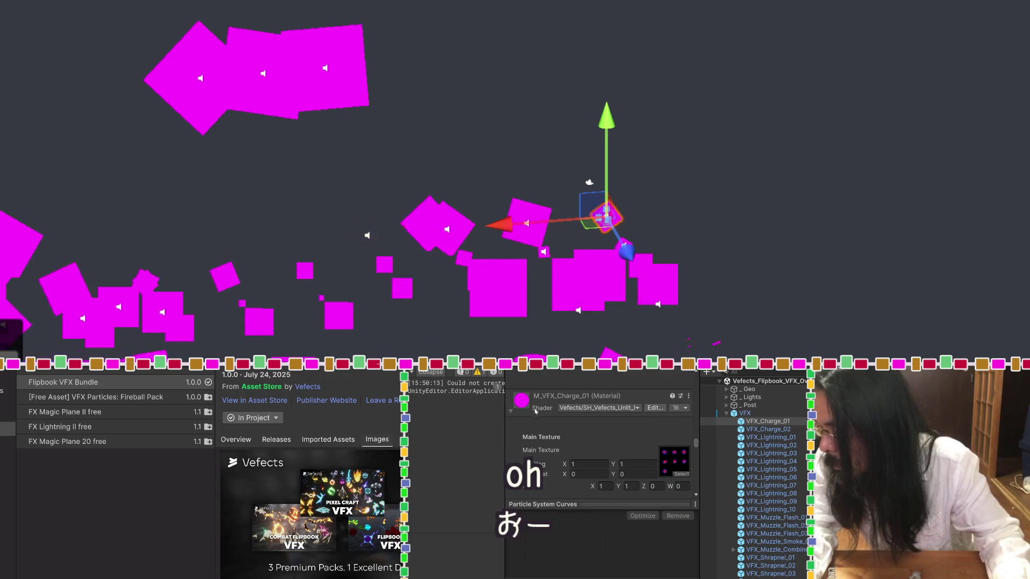
{"action": "scroll", "coordinate": [543, 434], "scroll_direction": "up", "scroll_amount": 3}
{"action": "right_click", "coordinate": [520, 454]}
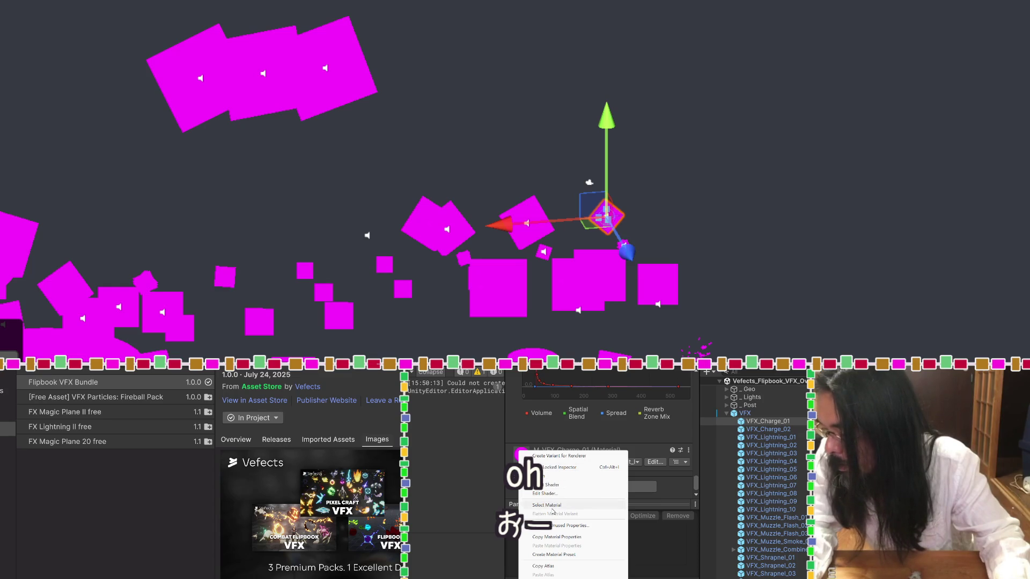
{"action": "key", "text": "Escape"}
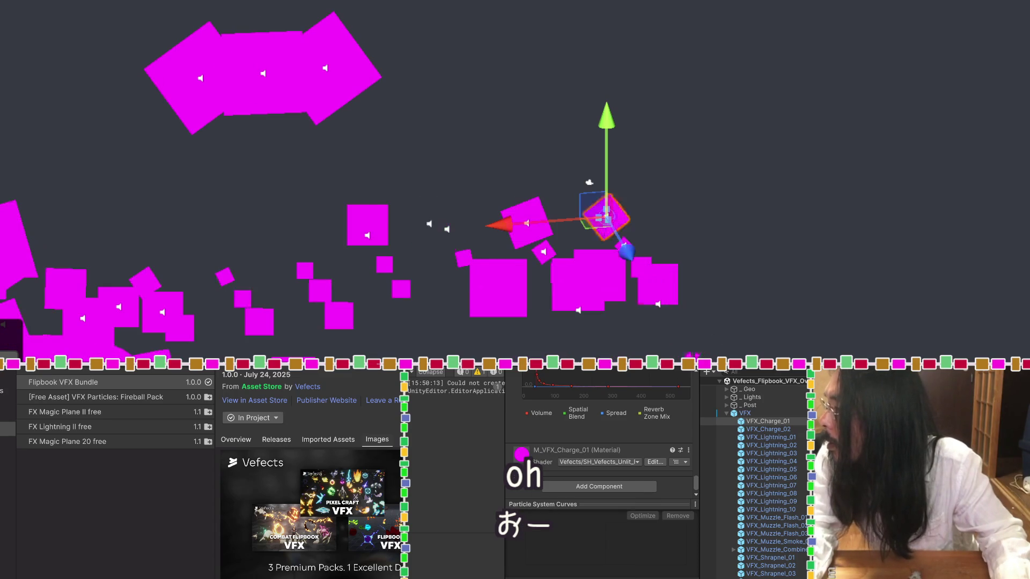
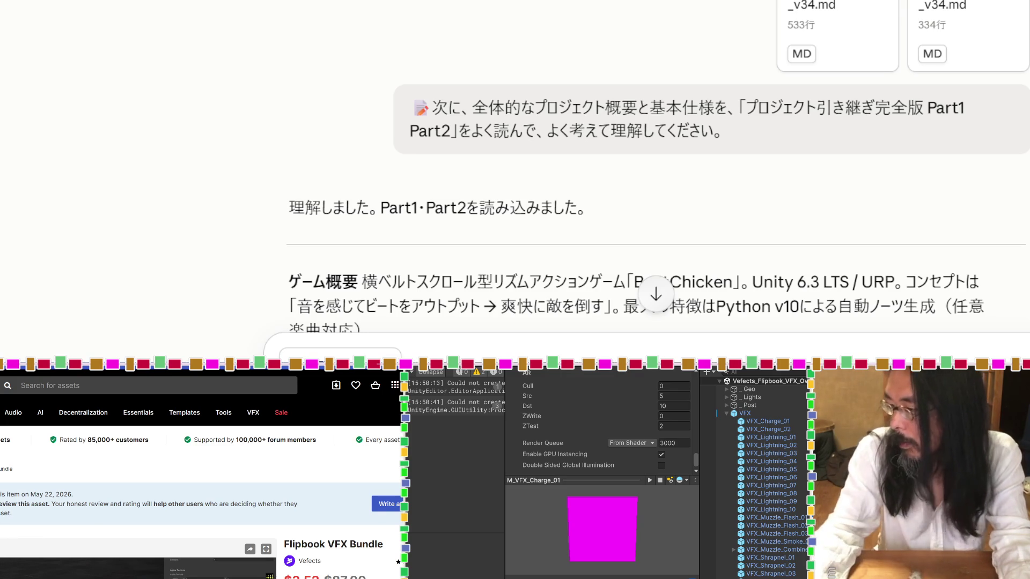
Scroll to the Flipbook VFX Bundle's compatibility table, where URP is listed as Not compatible.
{"action": "scroll", "coordinate": [537, 430], "scroll_direction": "up", "scroll_amount": 6}
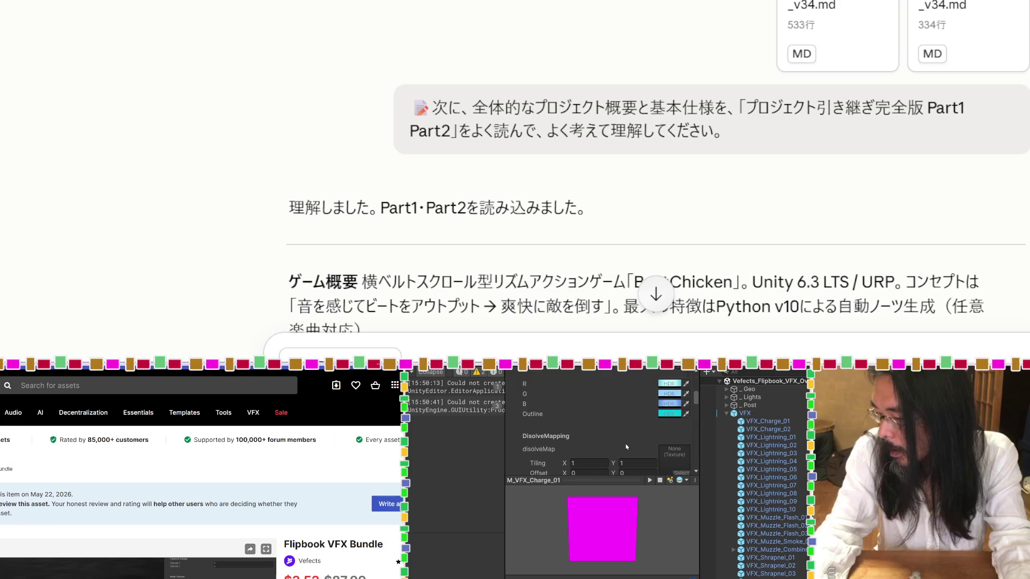
{"action": "scroll", "coordinate": [626, 447], "scroll_direction": "up", "scroll_amount": 5}
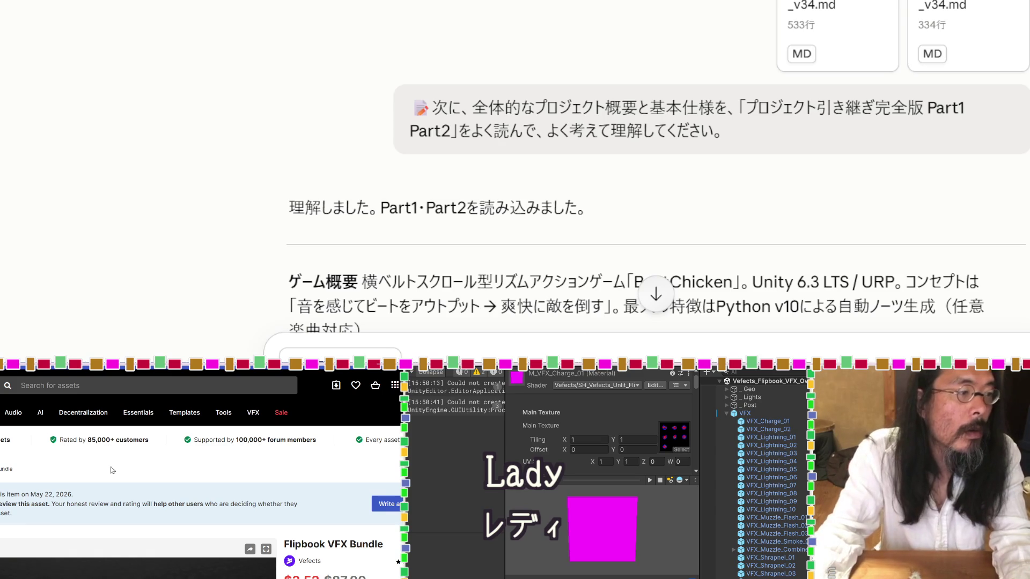
{"action": "scroll", "coordinate": [112, 470], "scroll_direction": "down", "scroll_amount": 10}
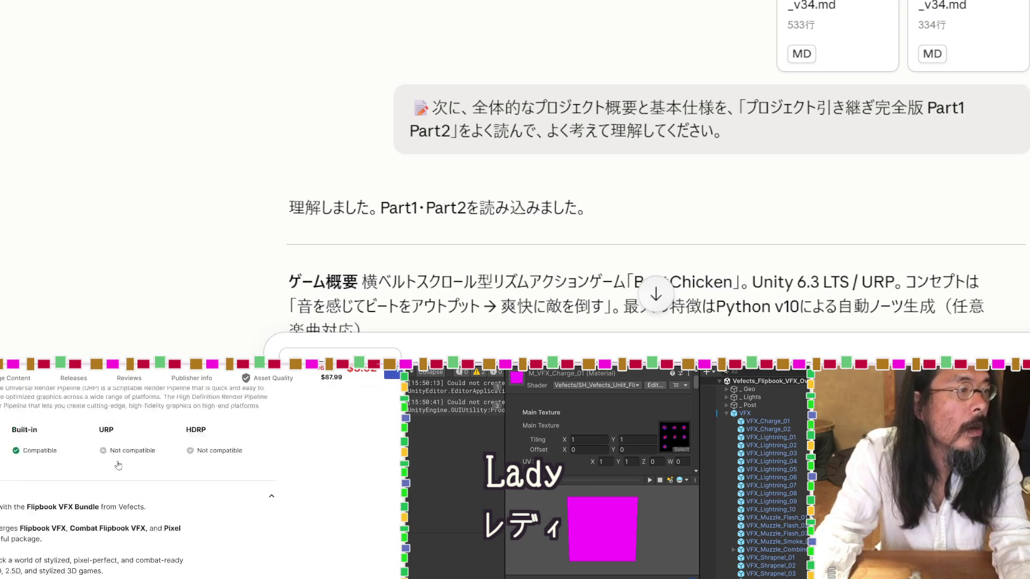
{"action": "scroll", "coordinate": [118, 464], "scroll_direction": "up", "scroll_amount": 2}
{"action": "key", "text": "ctrl+space"}
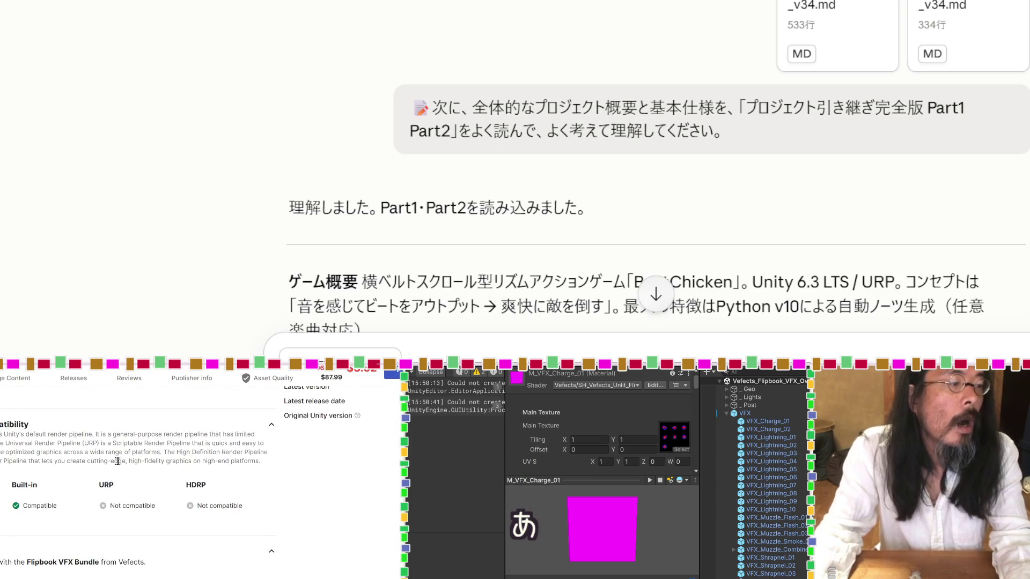
{"action": "key", "text": "ctrl+space"}
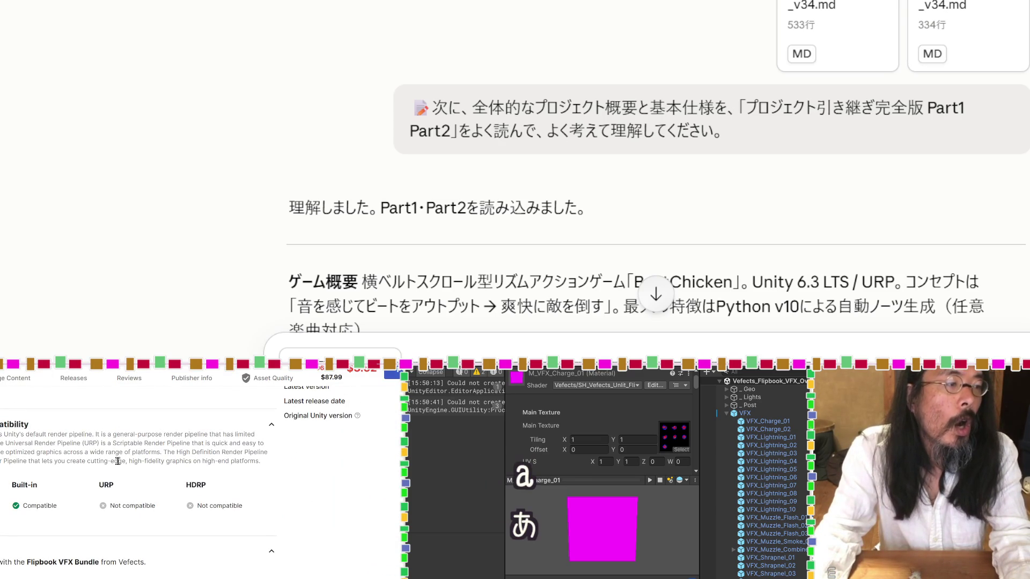
{"action": "key", "text": "k"}
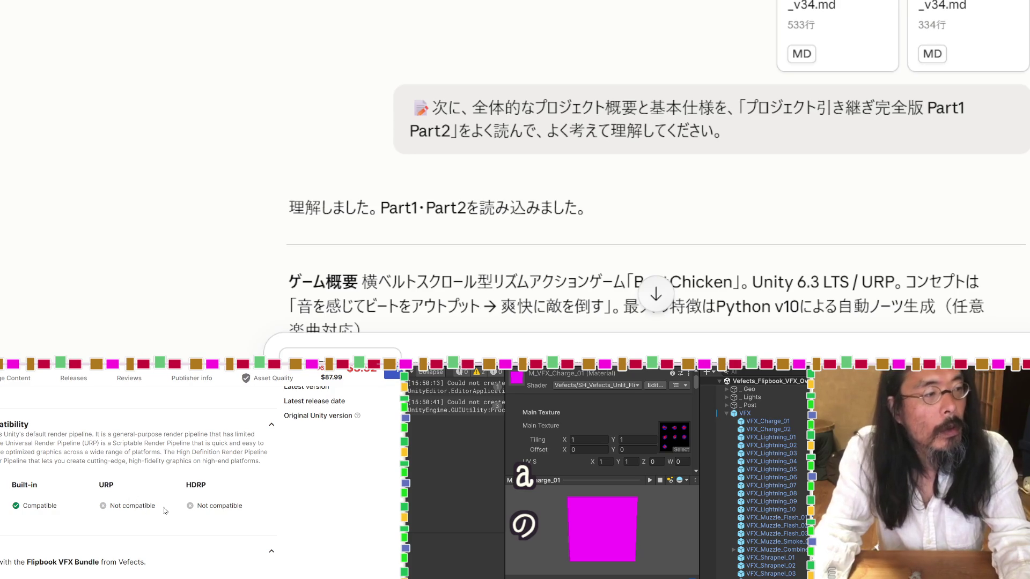
Translate the URP 'Not compatible' label with the DeepL popup, then dismiss it.
{"action": "left_click_drag", "start_coordinate": [165, 511], "coordinate": [110, 507]}
{"action": "left_click", "coordinate": [165, 523]}
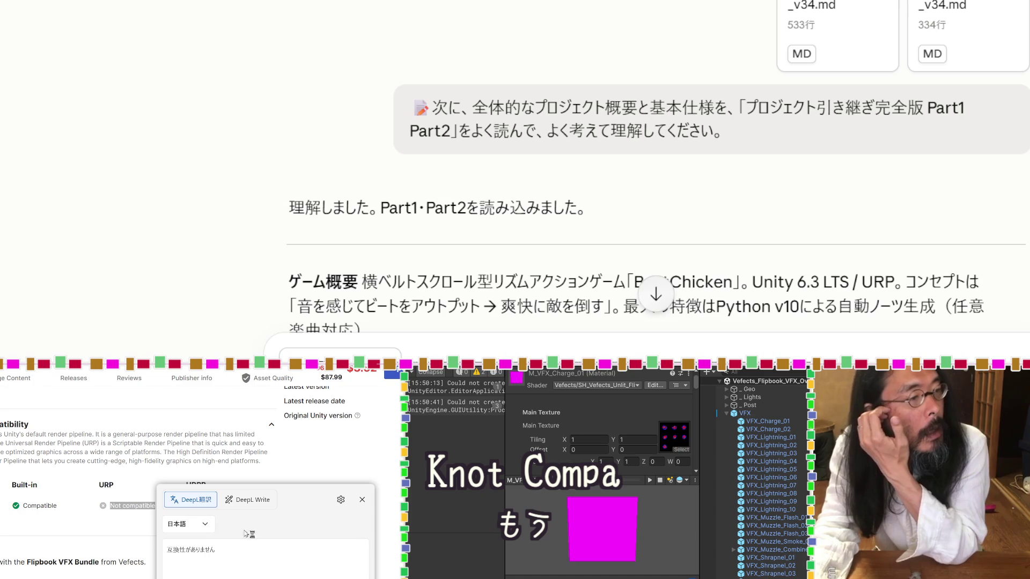
{"action": "left_click_drag", "start_coordinate": [291, 504], "coordinate": [332, 504]}
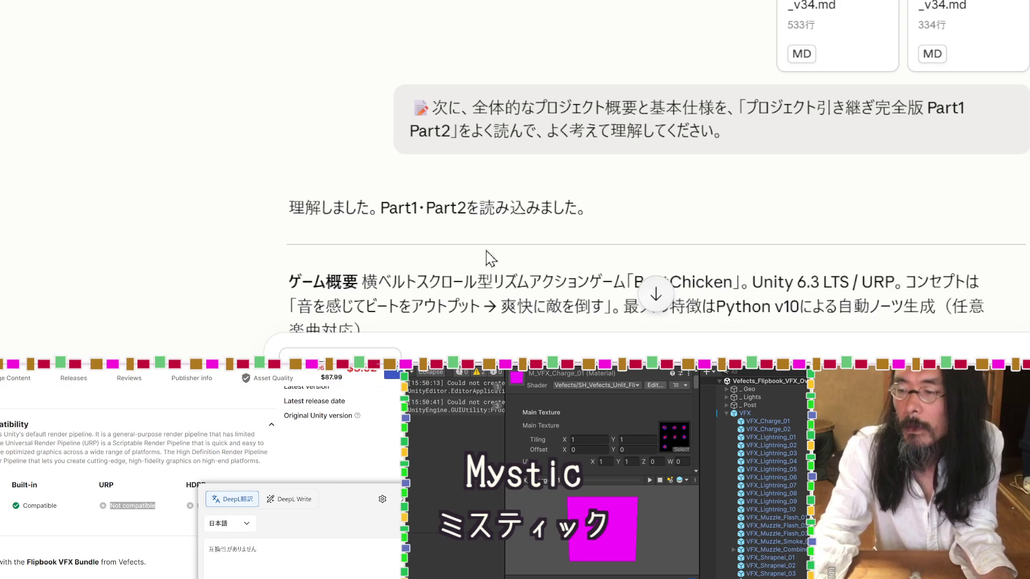
{"action": "key", "text": "Escape"}
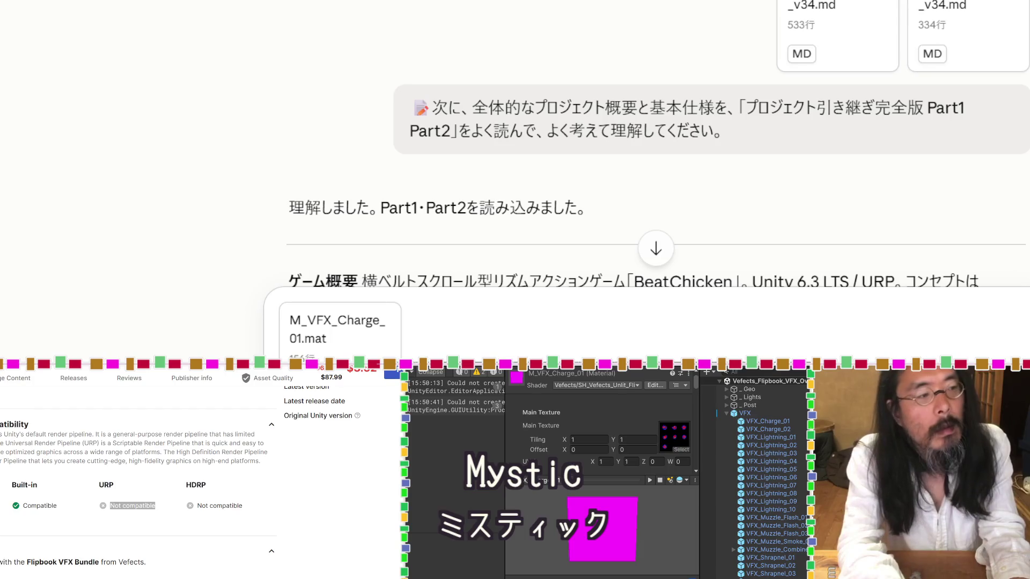
Ask Claude how to make the pink material work in URP, with M_VFX_Charge_01.mat attached.
{"action": "left_click", "coordinate": [103, 507]}
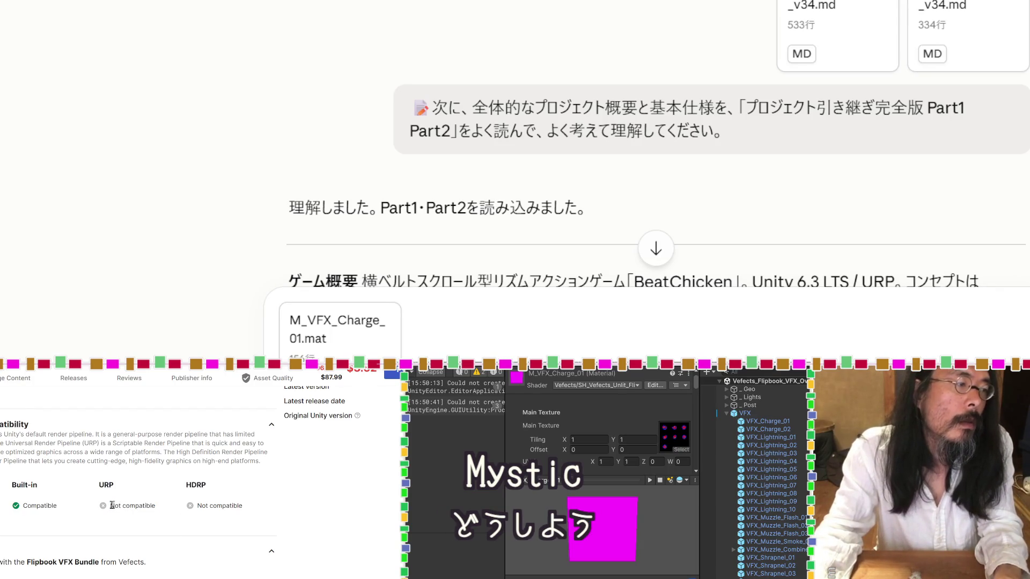
{"action": "left_click_drag", "start_coordinate": [111, 506], "coordinate": [154, 505]}
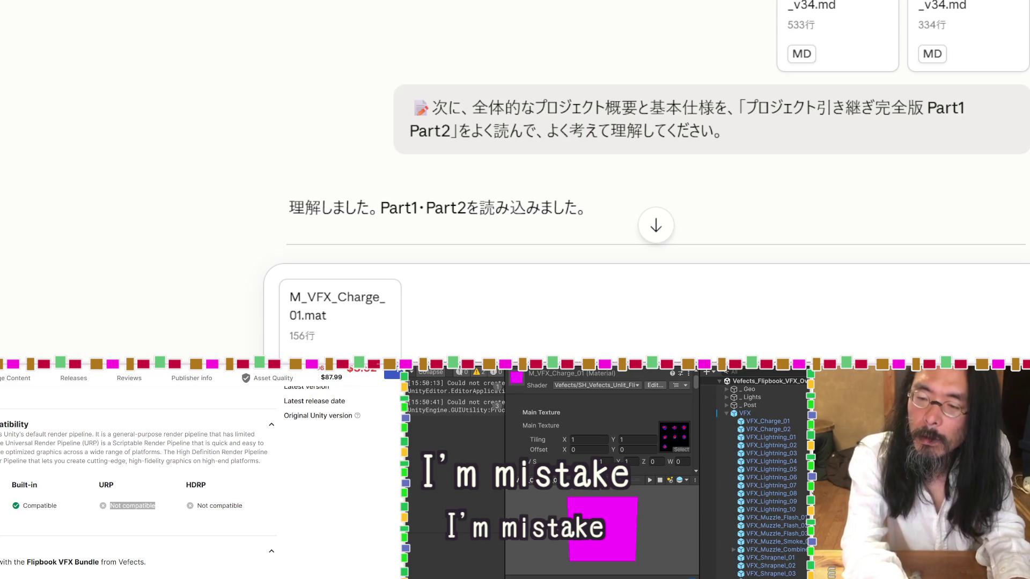
{"action": "key", "text": "Return"}
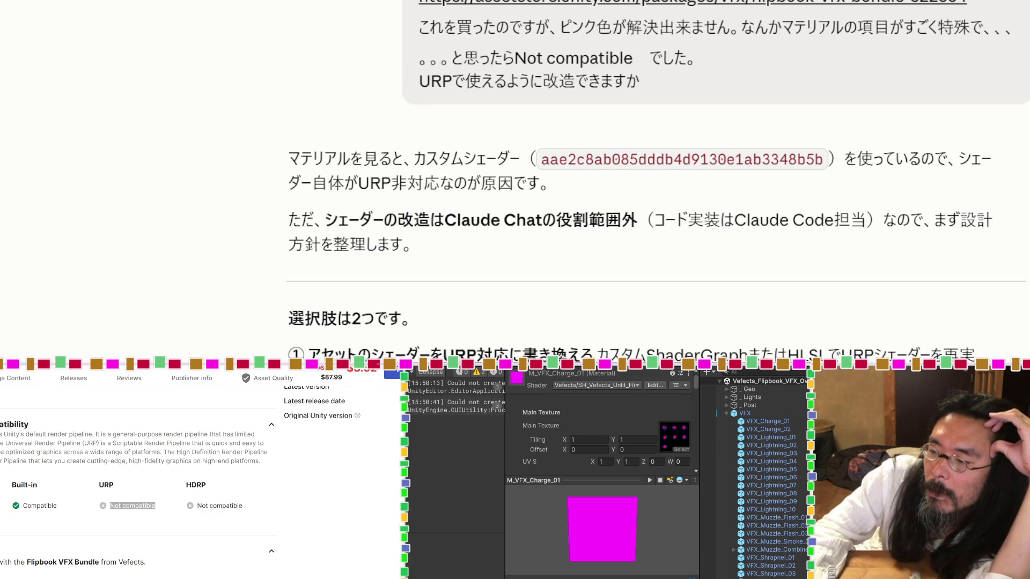
{"action": "scroll", "coordinate": [643, 177], "scroll_direction": "down", "scroll_amount": 3}
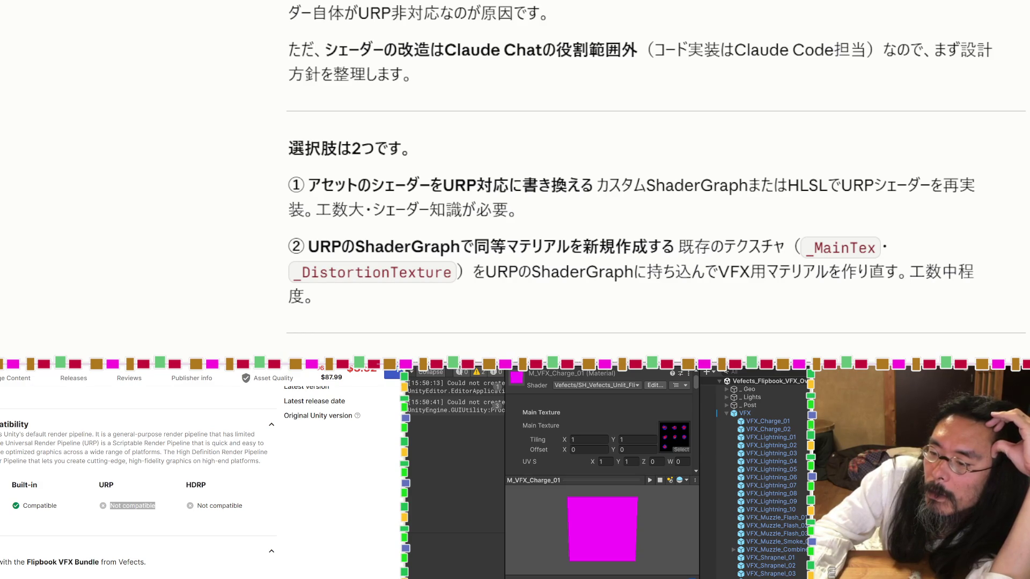
{"action": "scroll", "coordinate": [654, 177], "scroll_direction": "down", "scroll_amount": 3}
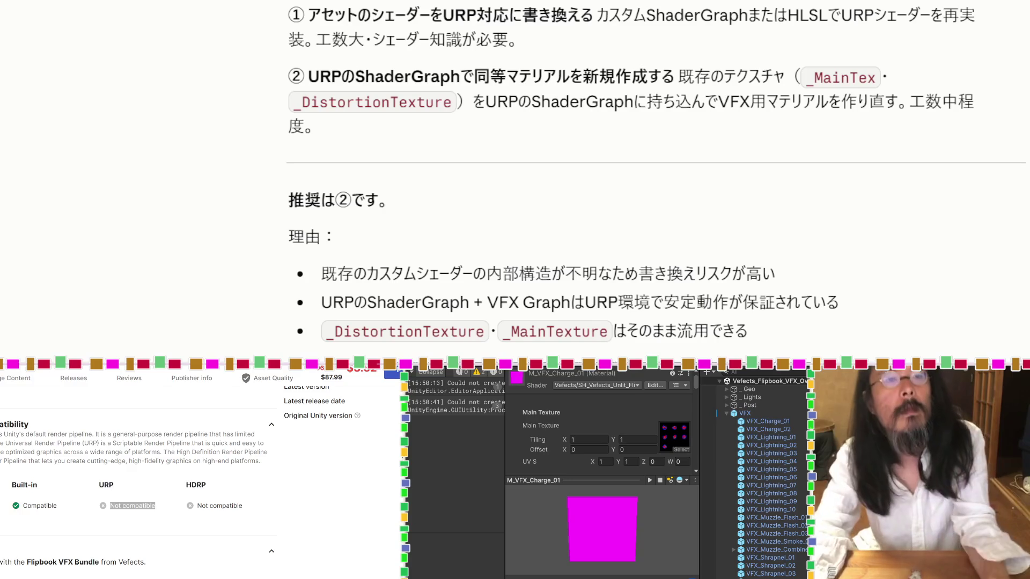
{"action": "scroll", "coordinate": [285, 448], "scroll_direction": "up", "scroll_amount": 10}
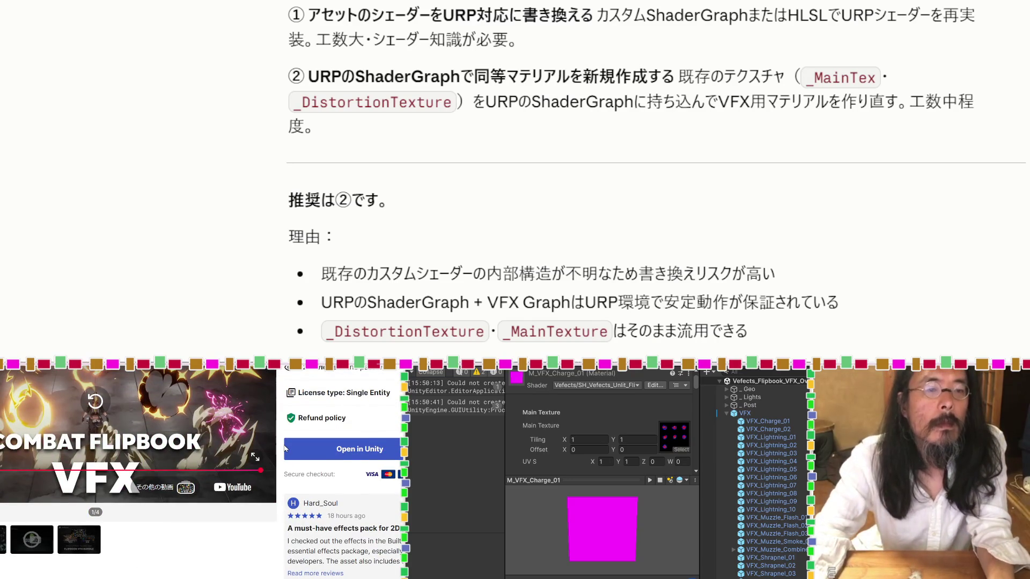
Replay the Flipbook VFX preview video, skipping ahead to about 0:52 and a later effects scene.
{"action": "scroll", "coordinate": [284, 448], "scroll_direction": "up", "scroll_amount": 3}
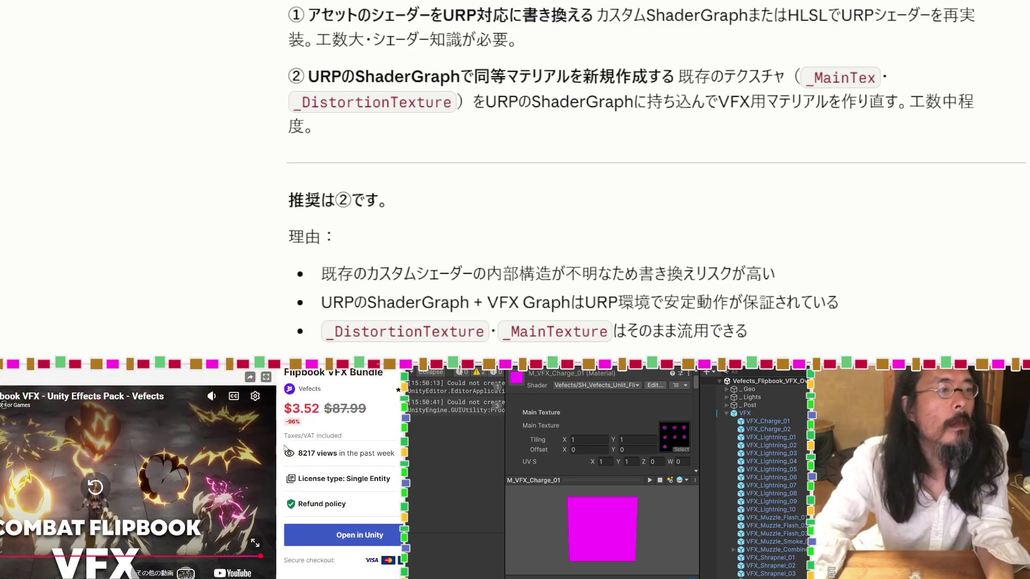
{"action": "left_click", "coordinate": [5, 557]}
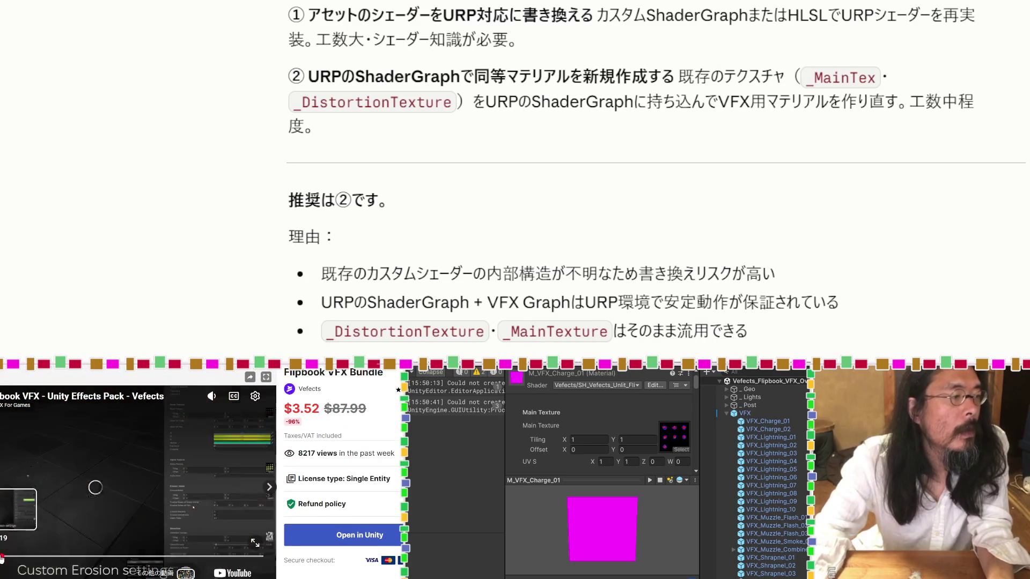
{"action": "left_click", "coordinate": [117, 559]}
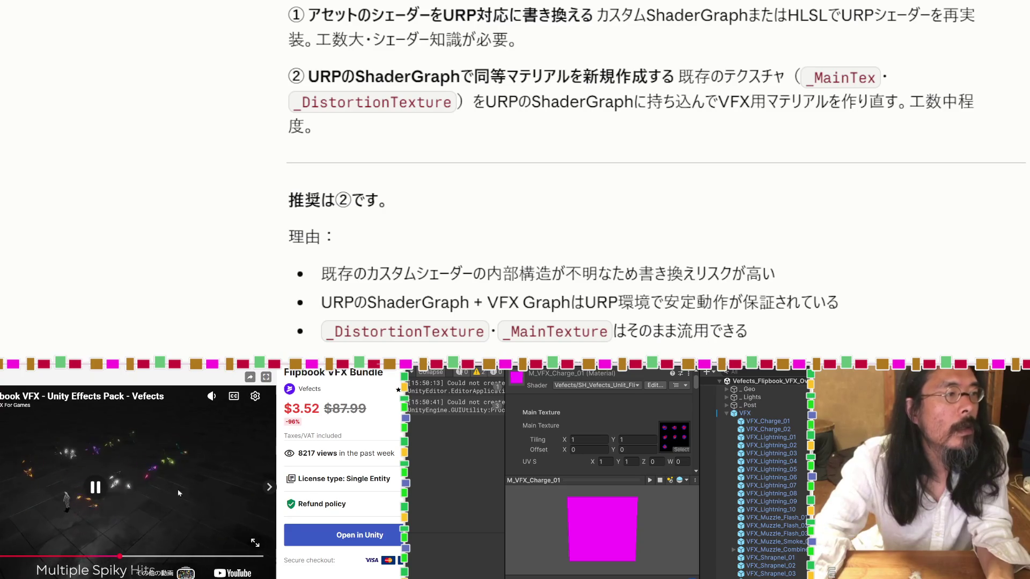
{"action": "left_click", "coordinate": [174, 483]}
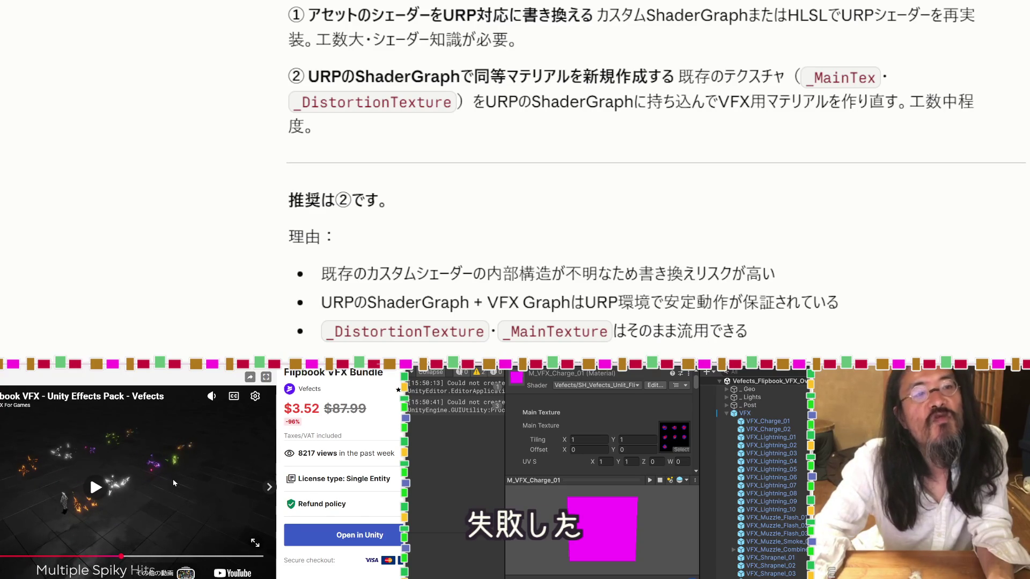
Open the Vefects publisher page and browse its other asset bundles.
{"action": "scroll", "coordinate": [173, 483], "scroll_direction": "up", "scroll_amount": 1}
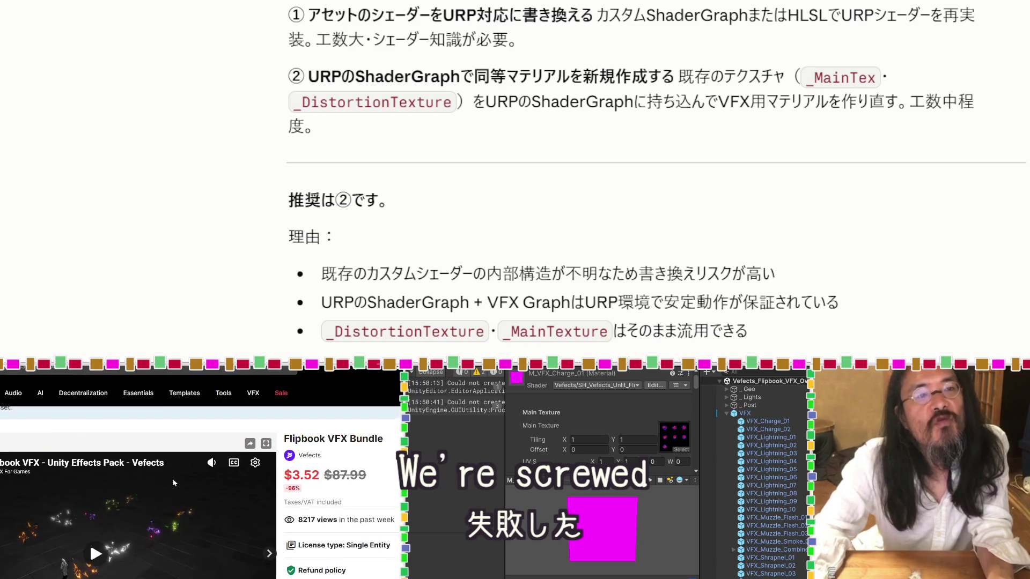
{"action": "scroll", "coordinate": [173, 482], "scroll_direction": "down", "scroll_amount": 2}
{"action": "scroll", "coordinate": [173, 482], "scroll_direction": "up", "scroll_amount": 2}
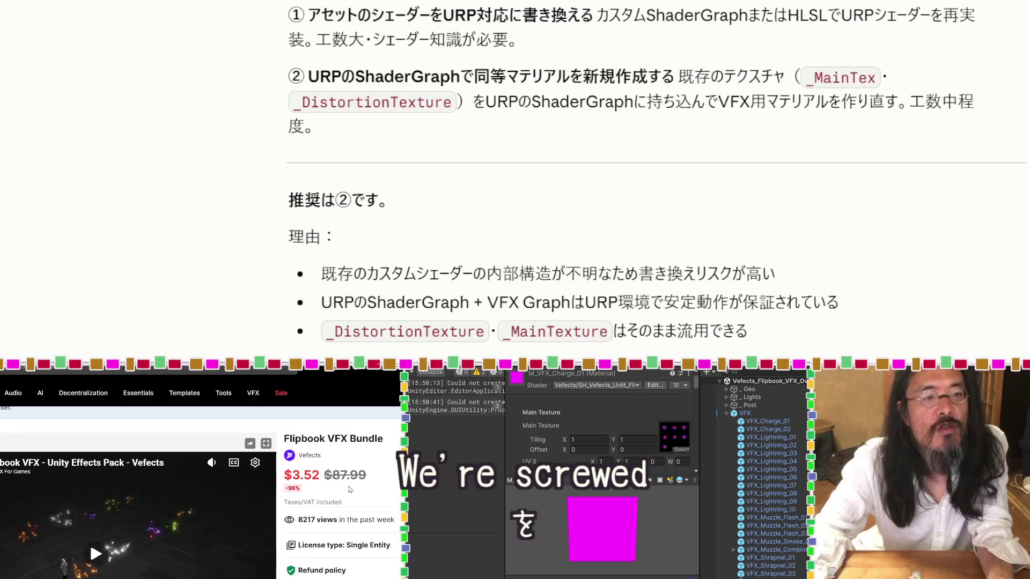
{"action": "left_click", "coordinate": [315, 458]}
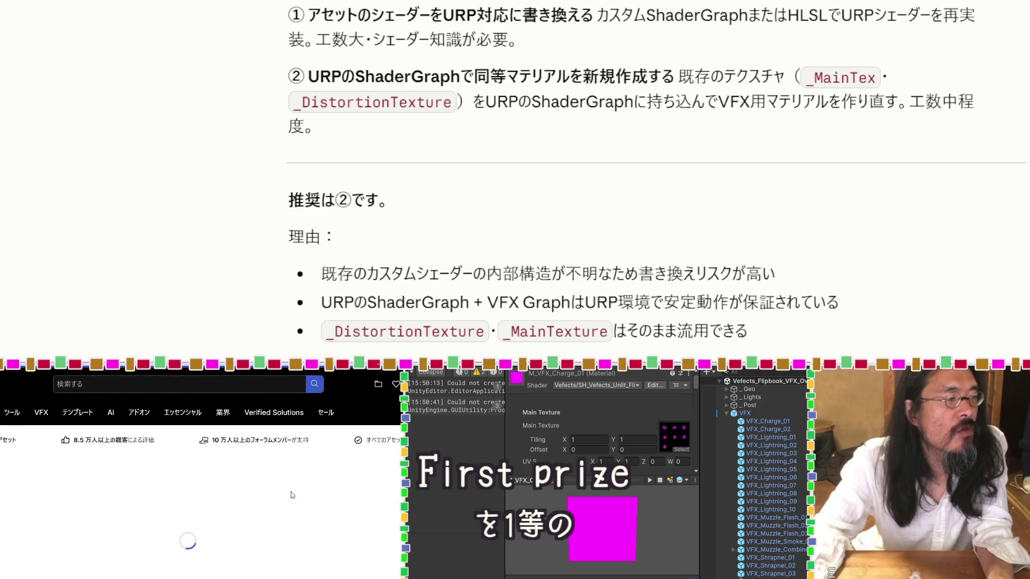
{"action": "scroll", "coordinate": [291, 494], "scroll_direction": "down", "scroll_amount": 5}
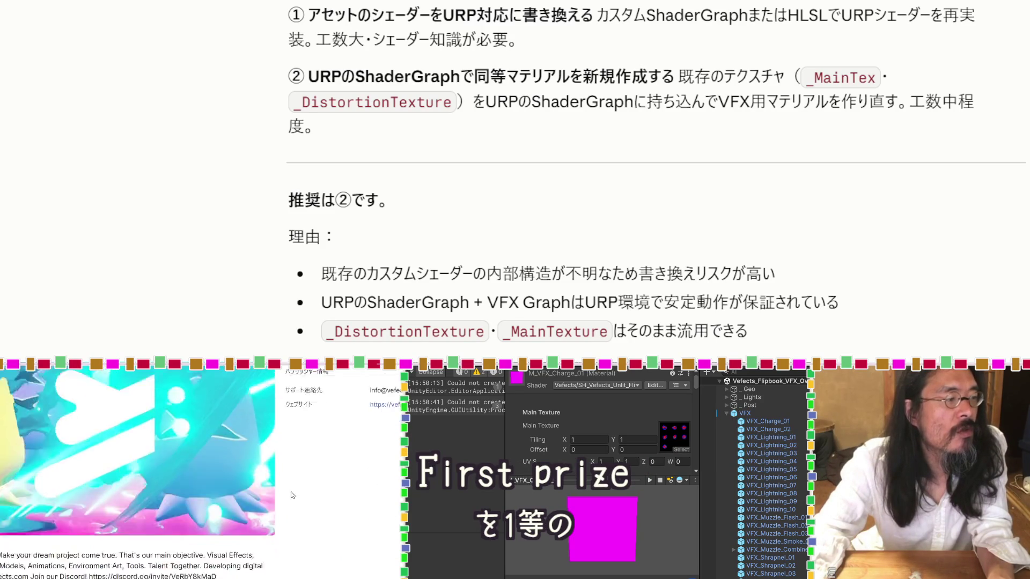
{"action": "scroll", "coordinate": [291, 494], "scroll_direction": "down", "scroll_amount": 3}
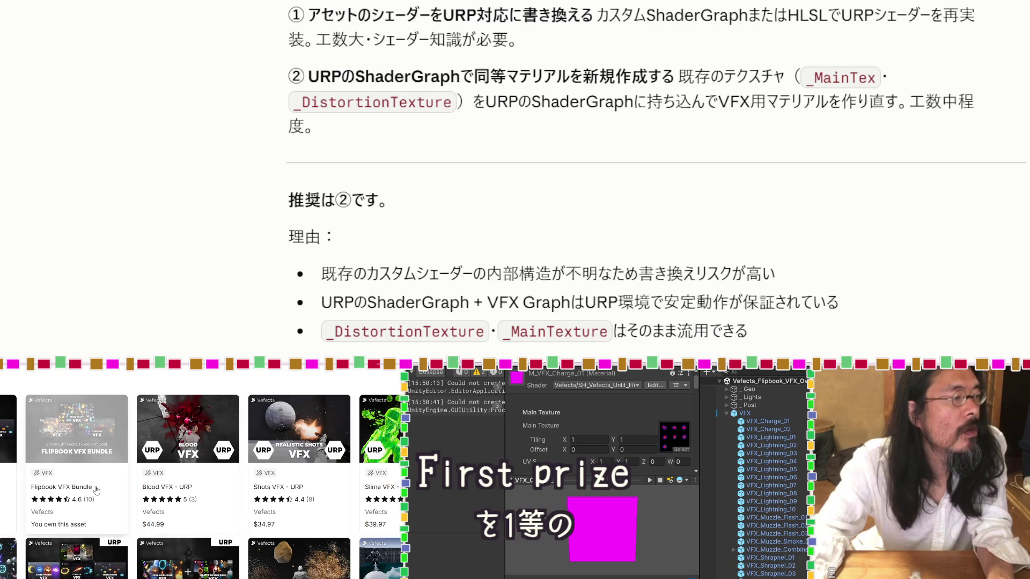
Open the Stylized VFX Bundle product page and look through it.
{"action": "left_click", "coordinate": [5, 478]}
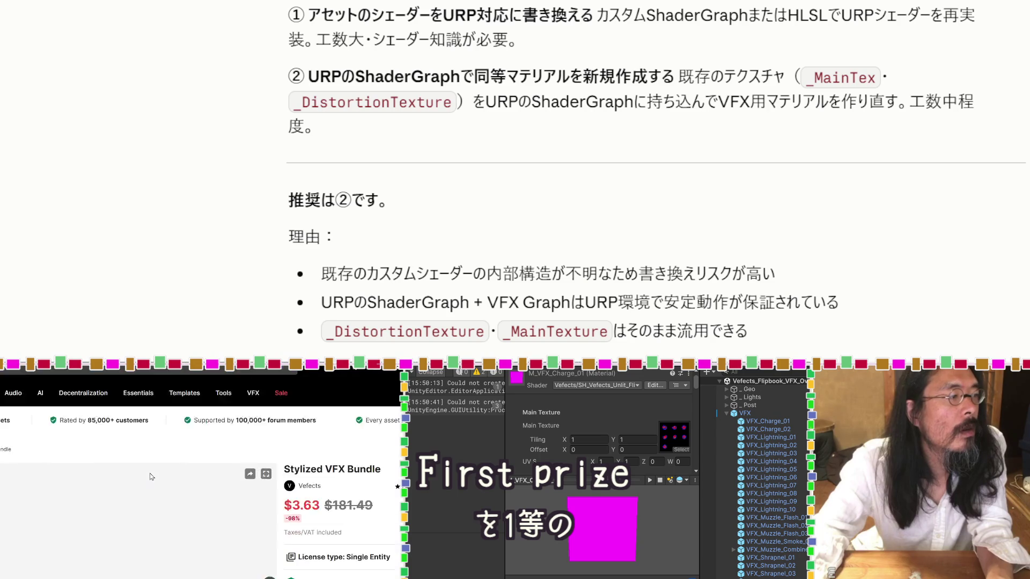
{"action": "scroll", "coordinate": [150, 476], "scroll_direction": "down", "scroll_amount": 5}
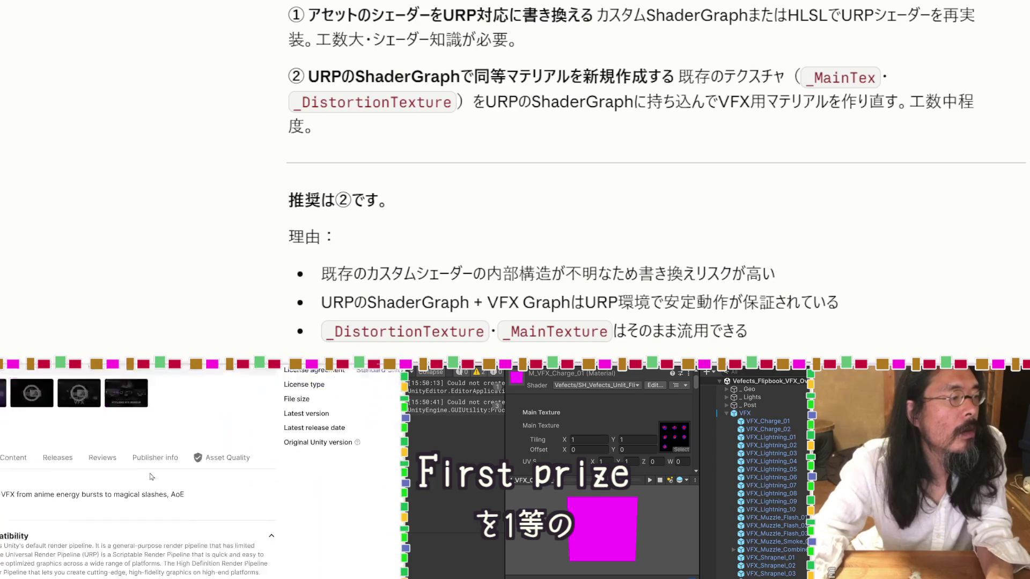
{"action": "scroll", "coordinate": [150, 477], "scroll_direction": "up", "scroll_amount": 7}
{"action": "scroll", "coordinate": [150, 477], "scroll_direction": "up", "scroll_amount": 3}
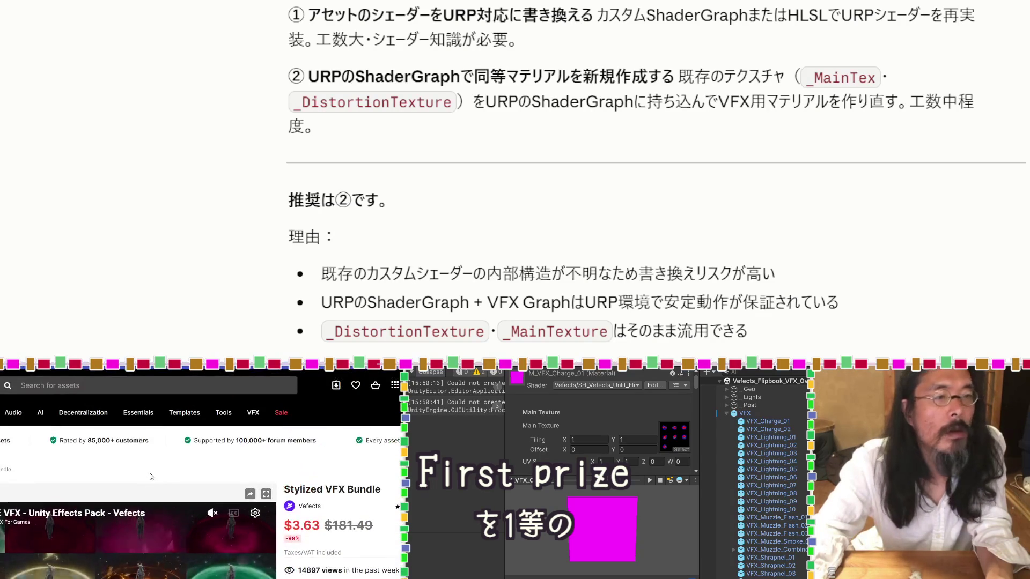
{"action": "scroll", "coordinate": [151, 476], "scroll_direction": "down", "scroll_amount": 1}
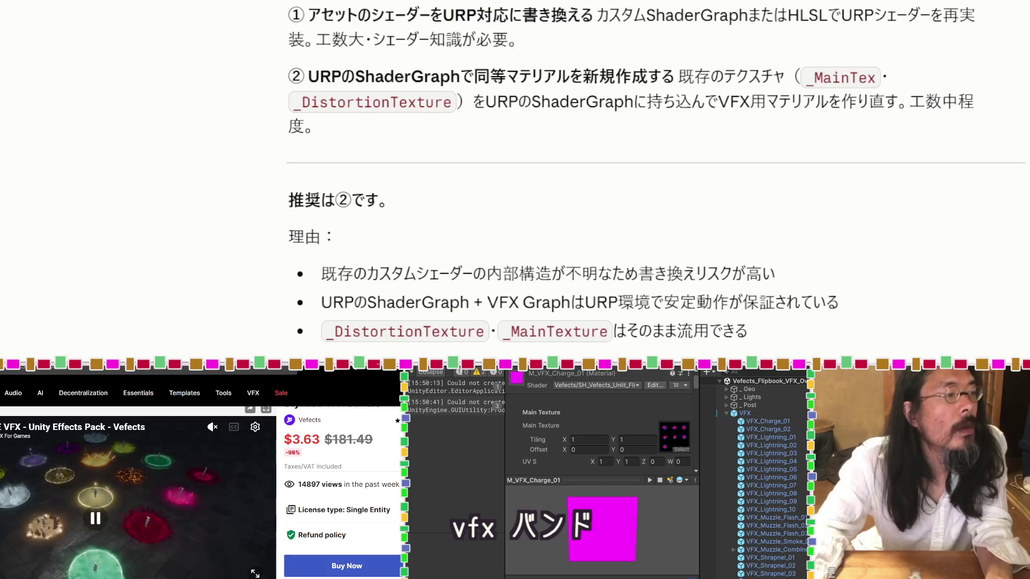
{"action": "scroll", "coordinate": [296, 419], "scroll_direction": "down", "scroll_amount": 10}
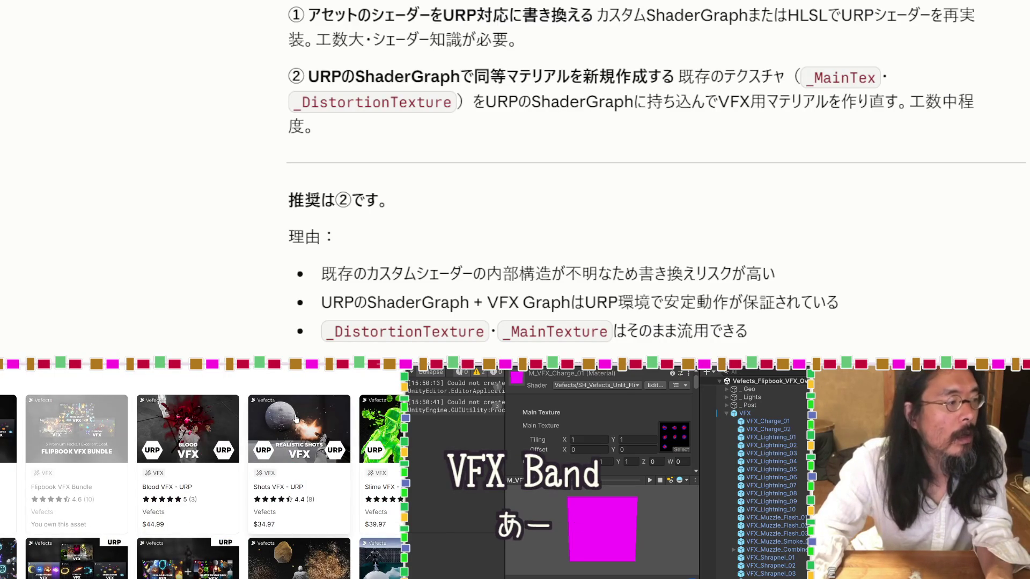
{"action": "scroll", "coordinate": [296, 419], "scroll_direction": "down", "scroll_amount": 2}
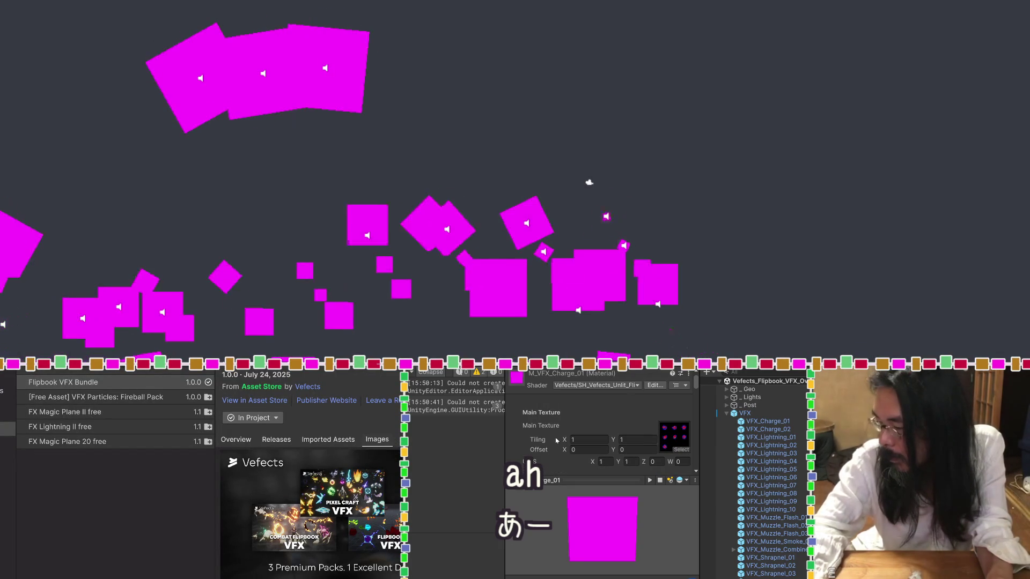
Switch M_VFX_Charge_01 to the MK > Toon/URP/Standard/Simple shader so its particle renders white.
{"action": "scroll", "coordinate": [627, 448], "scroll_direction": "down", "scroll_amount": 2}
{"action": "scroll", "coordinate": [626, 448], "scroll_direction": "down", "scroll_amount": 10}
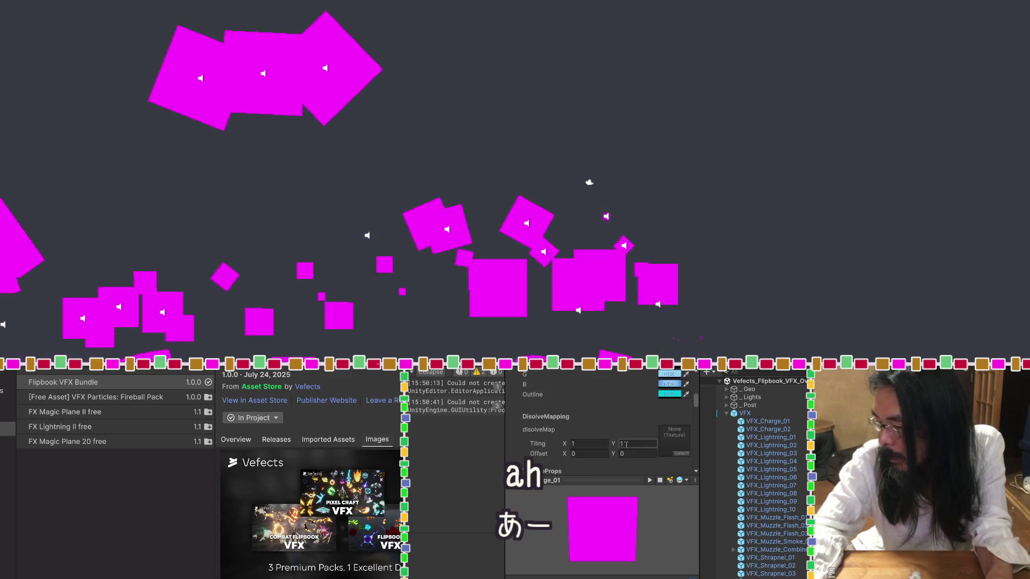
{"action": "scroll", "coordinate": [626, 448], "scroll_direction": "up", "scroll_amount": 5}
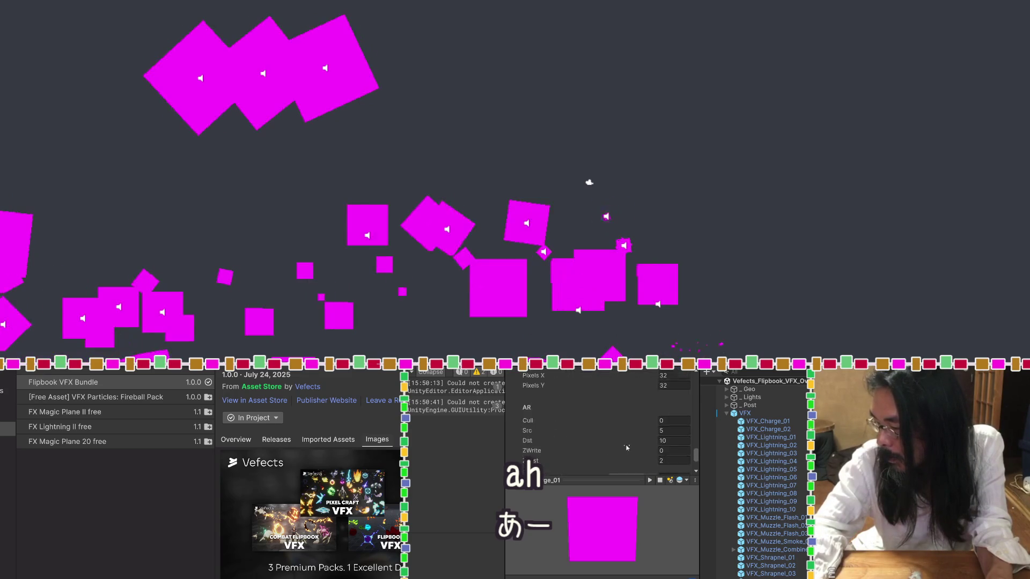
{"action": "scroll", "coordinate": [625, 445], "scroll_direction": "up", "scroll_amount": 5}
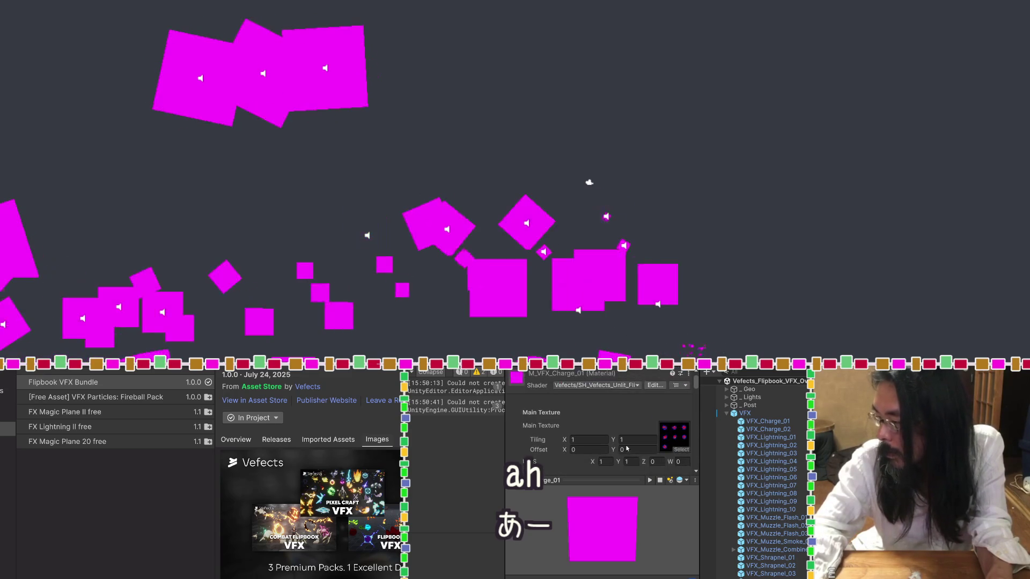
{"action": "left_click", "coordinate": [604, 386]}
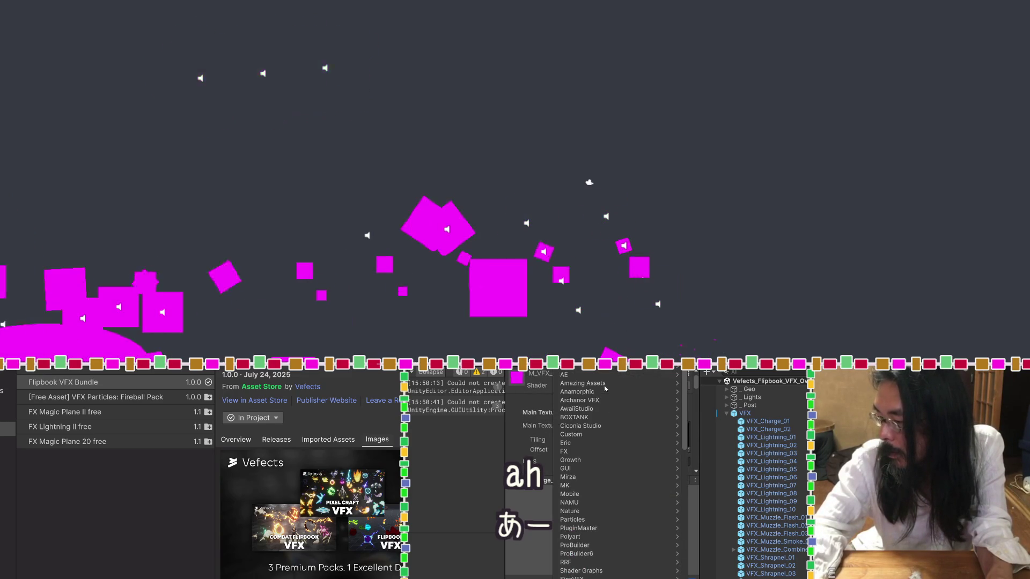
{"action": "left_click", "coordinate": [595, 490]}
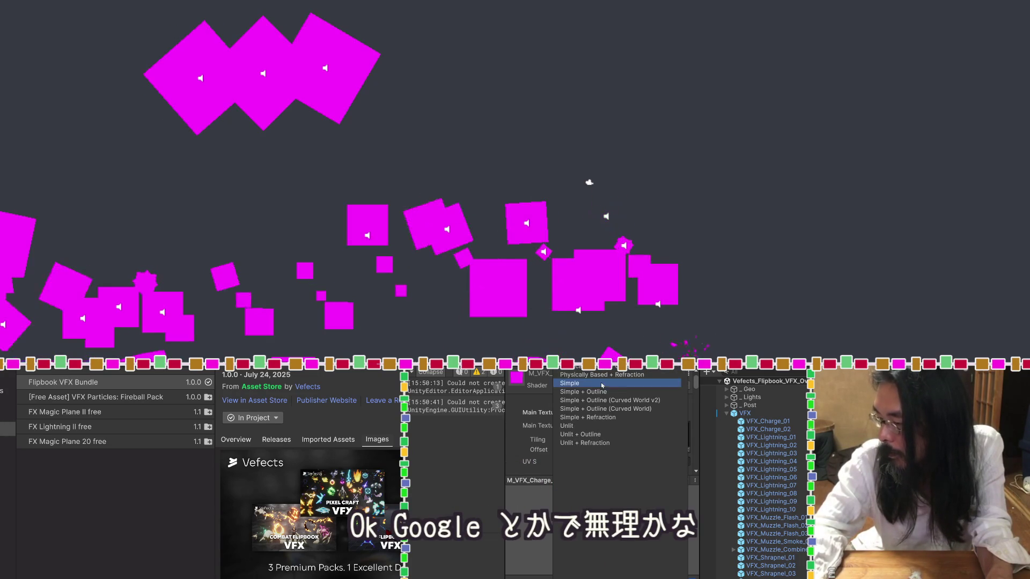
{"action": "left_click", "coordinate": [600, 392]}
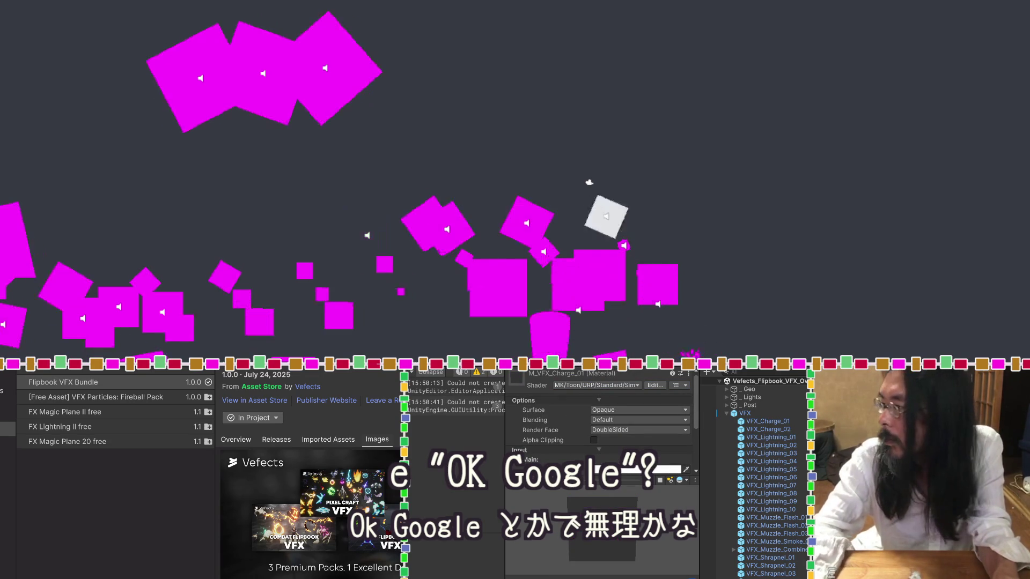
{"action": "key", "text": "Down"}
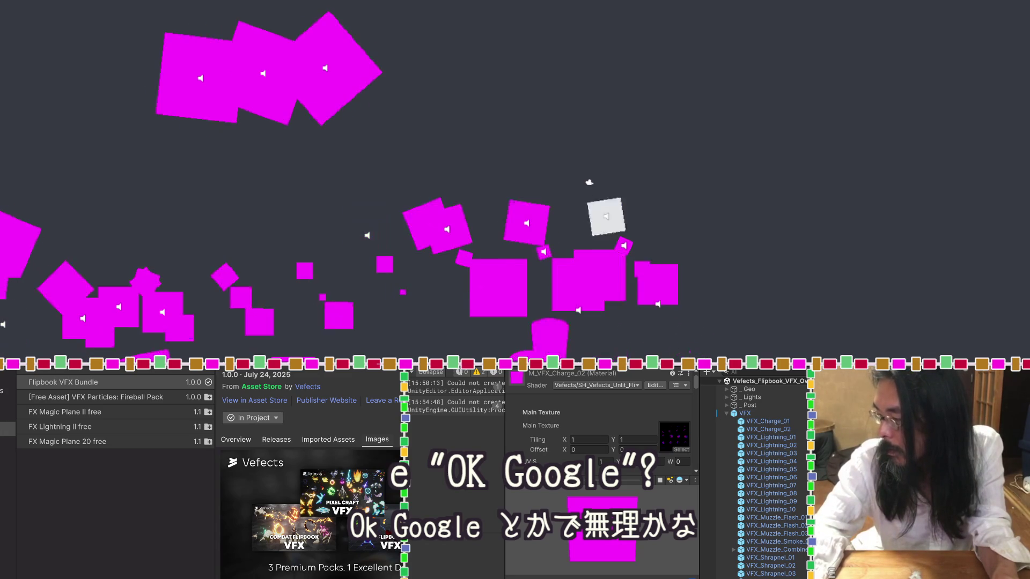
Select and frame VFX_Charge_01, then expand its M_VFX_Charge_01 material settings.
{"action": "left_click", "coordinate": [761, 421]}
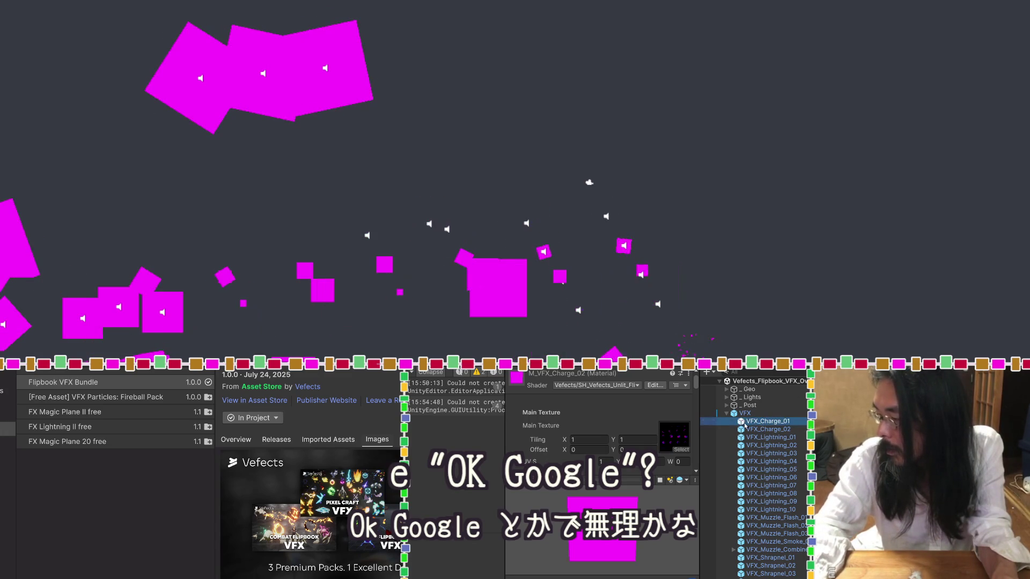
{"action": "double_click", "coordinate": [740, 423]}
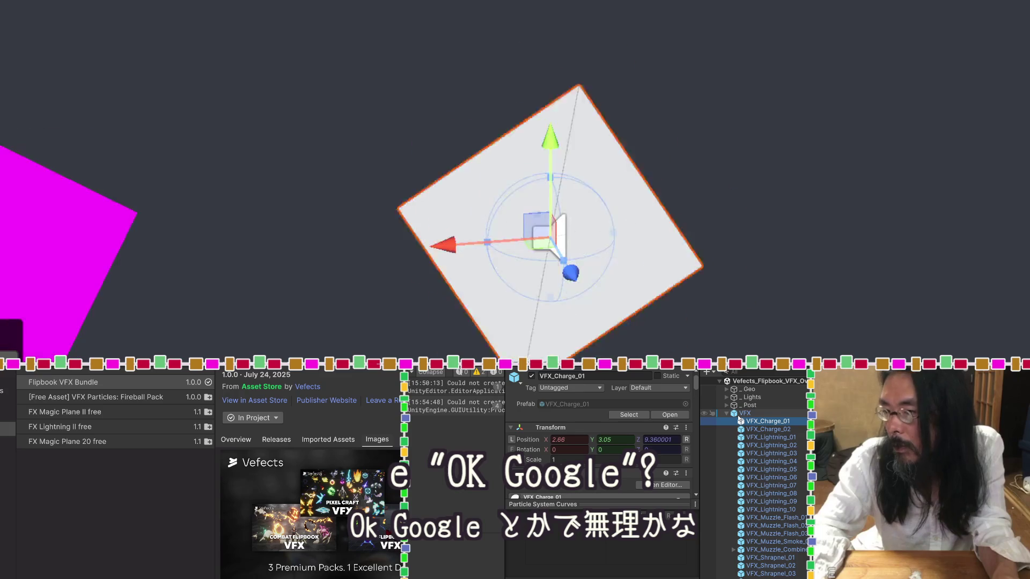
{"action": "scroll", "coordinate": [528, 444], "scroll_direction": "down", "scroll_amount": 3}
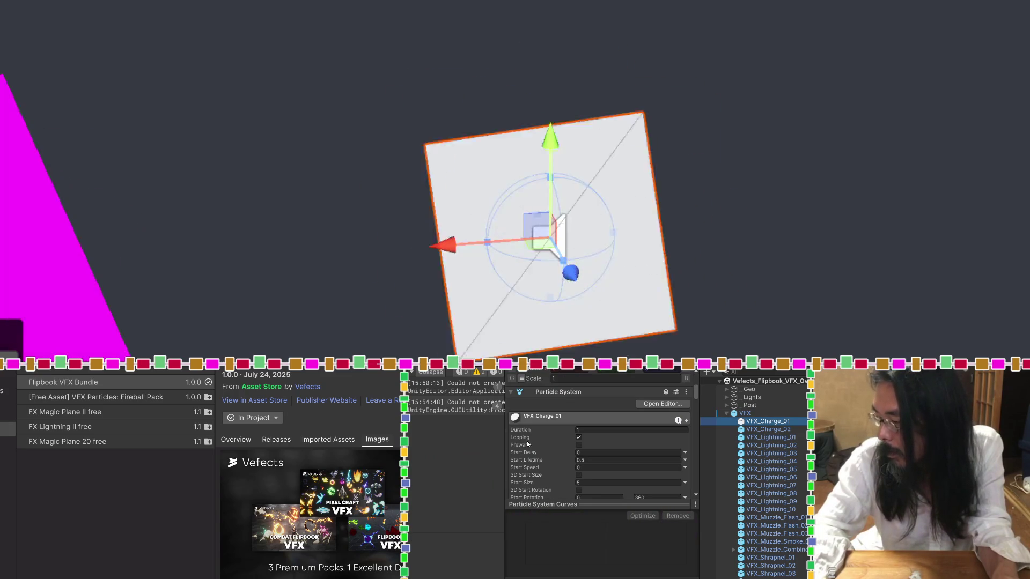
{"action": "scroll", "coordinate": [559, 450], "scroll_direction": "down", "scroll_amount": 5}
{"action": "scroll", "coordinate": [559, 449], "scroll_direction": "down", "scroll_amount": 10}
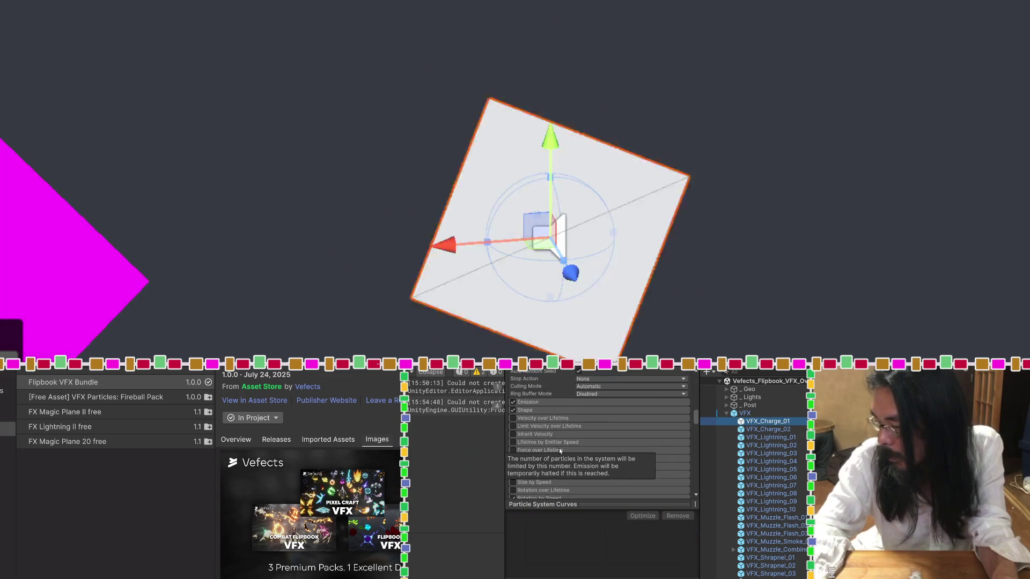
{"action": "scroll", "coordinate": [558, 429], "scroll_direction": "down", "scroll_amount": 10}
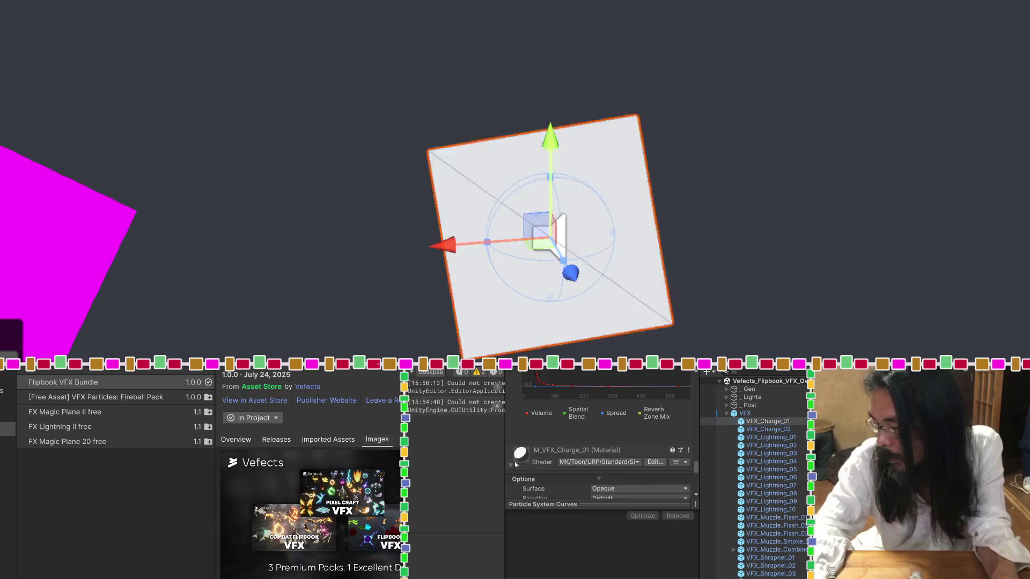
{"action": "left_click", "coordinate": [520, 465]}
{"action": "scroll", "coordinate": [551, 438], "scroll_direction": "down", "scroll_amount": 1}
{"action": "scroll", "coordinate": [551, 437], "scroll_direction": "up", "scroll_amount": 2}
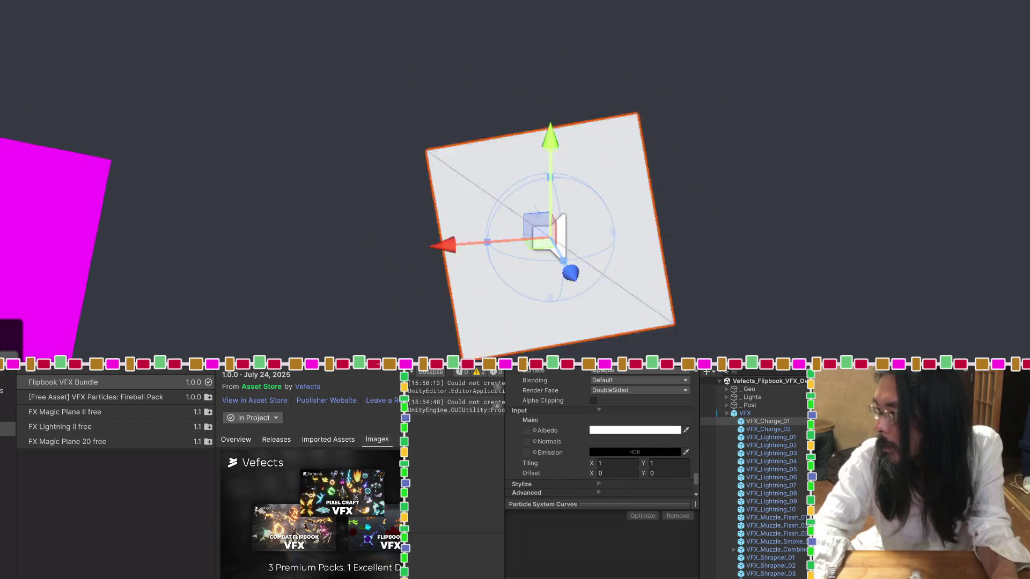
Inspect M_VFX_Charge_02, with its Vefects unlit shader and render queue 3000.
{"action": "left_click", "coordinate": [768, 429]}
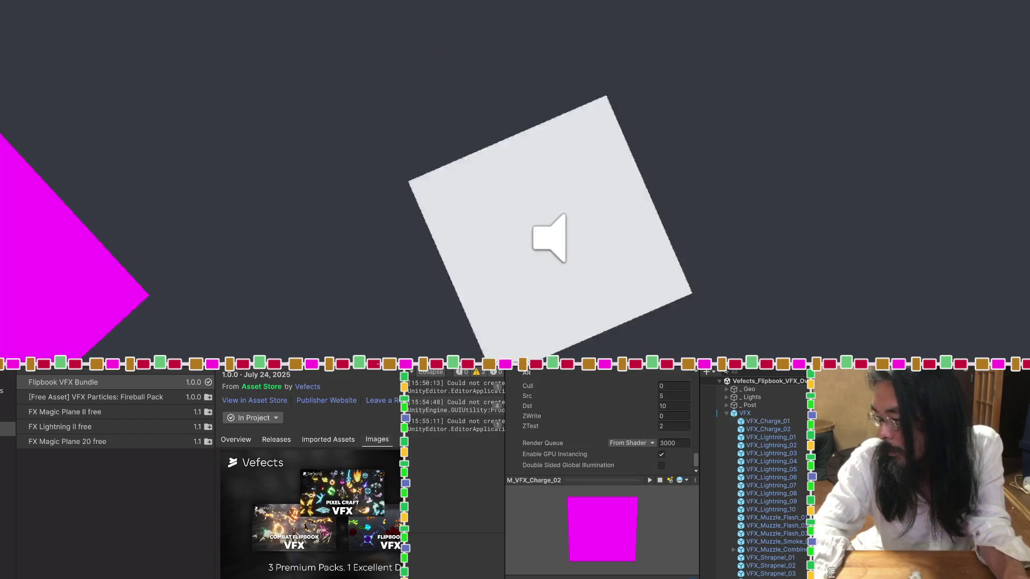
{"action": "scroll", "coordinate": [597, 406], "scroll_direction": "up", "scroll_amount": 5}
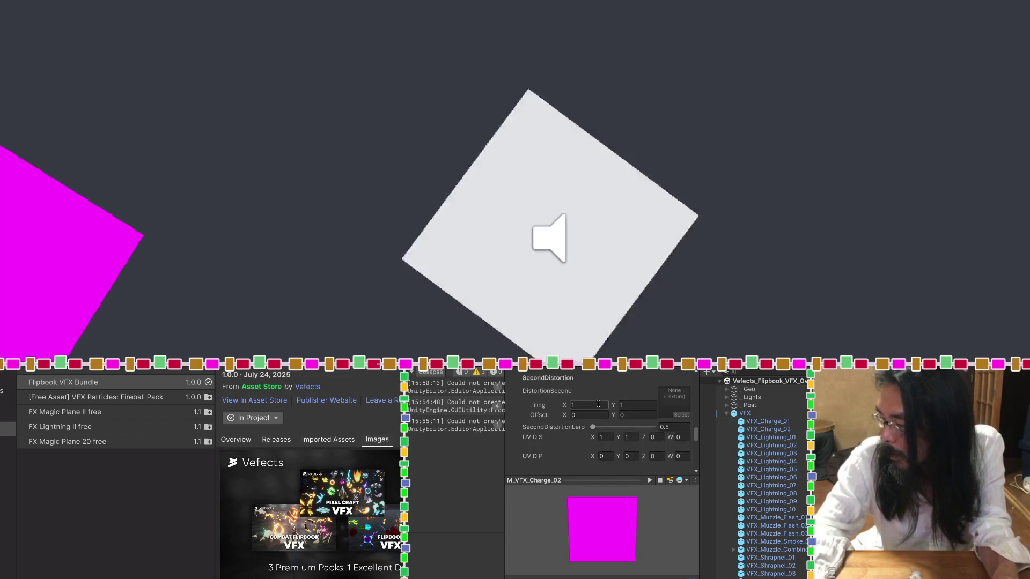
{"action": "scroll", "coordinate": [598, 406], "scroll_direction": "up", "scroll_amount": 3}
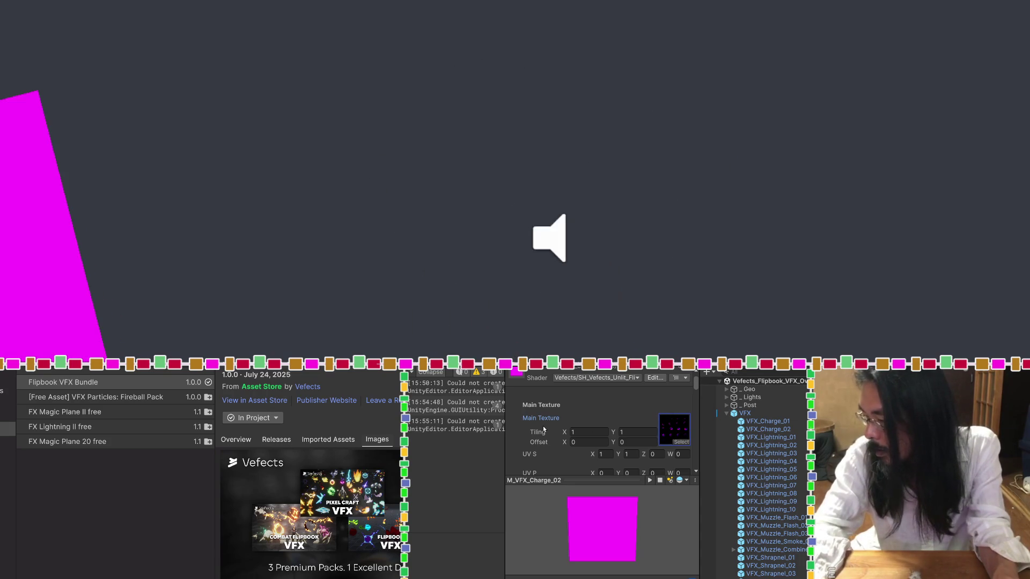
{"action": "scroll", "coordinate": [542, 426], "scroll_direction": "down", "scroll_amount": 3}
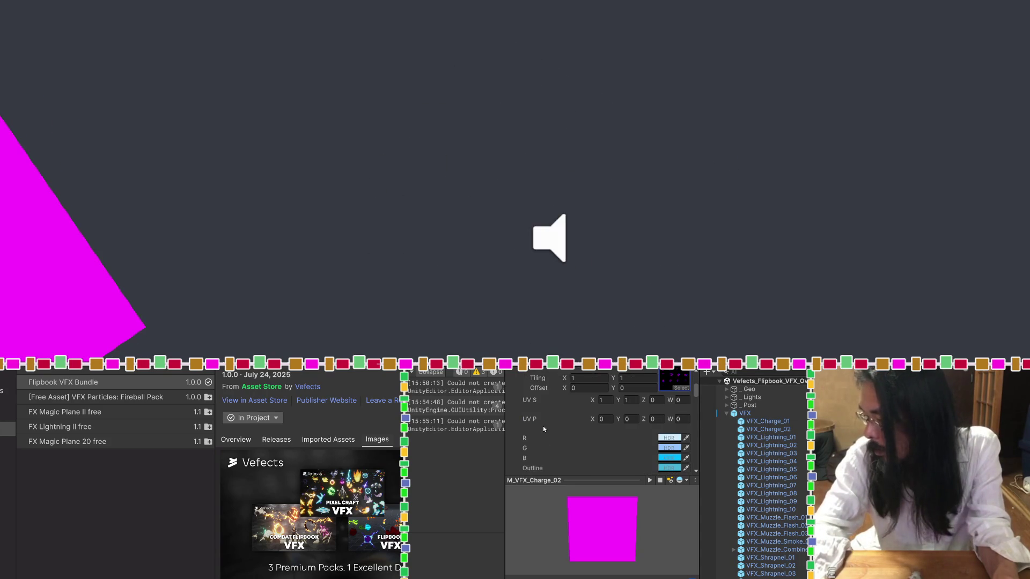
{"action": "scroll", "coordinate": [543, 426], "scroll_direction": "down", "scroll_amount": 5}
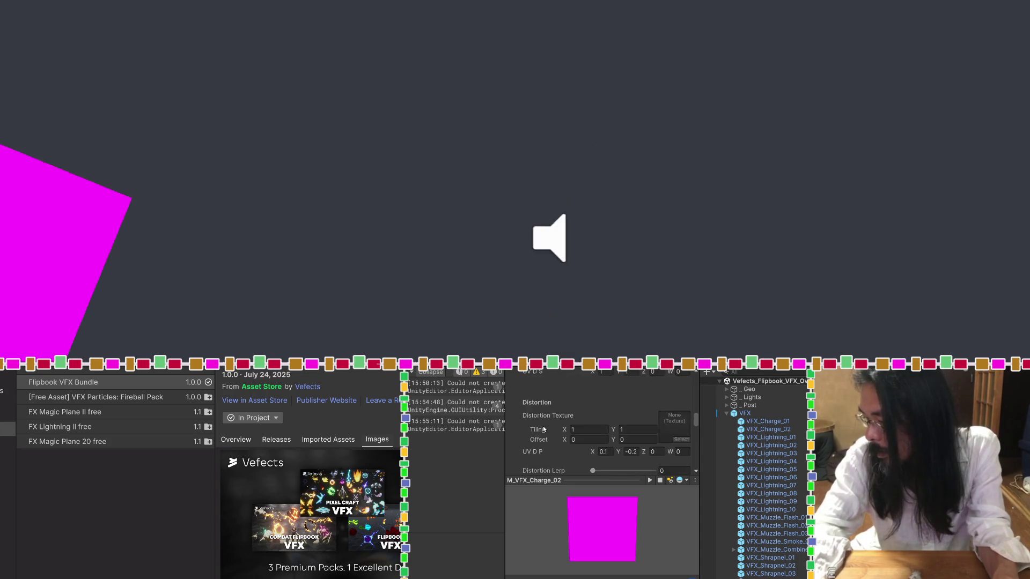
{"action": "scroll", "coordinate": [542, 429], "scroll_direction": "down", "scroll_amount": 5}
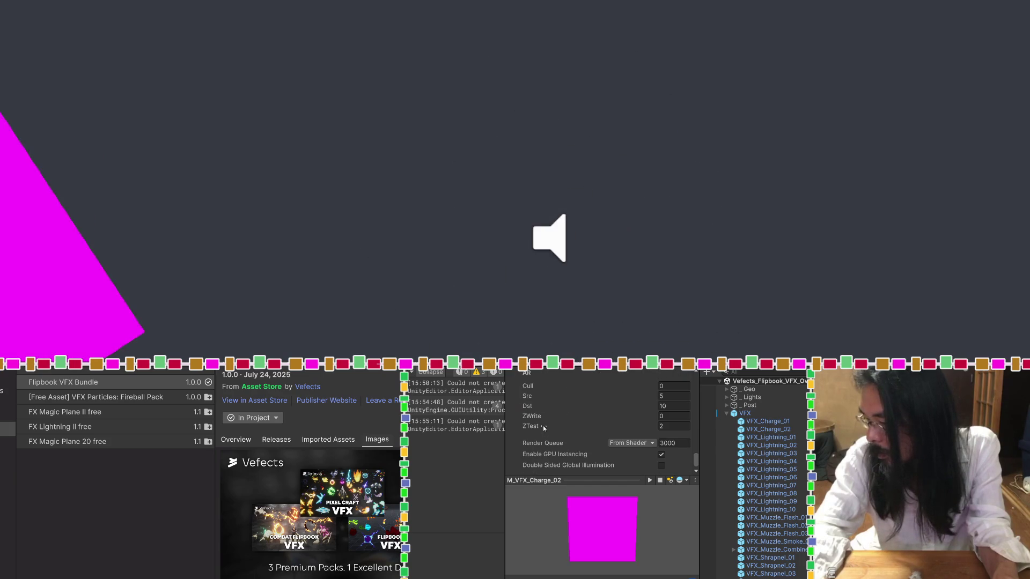
{"action": "scroll", "coordinate": [544, 427], "scroll_direction": "up", "scroll_amount": 15}
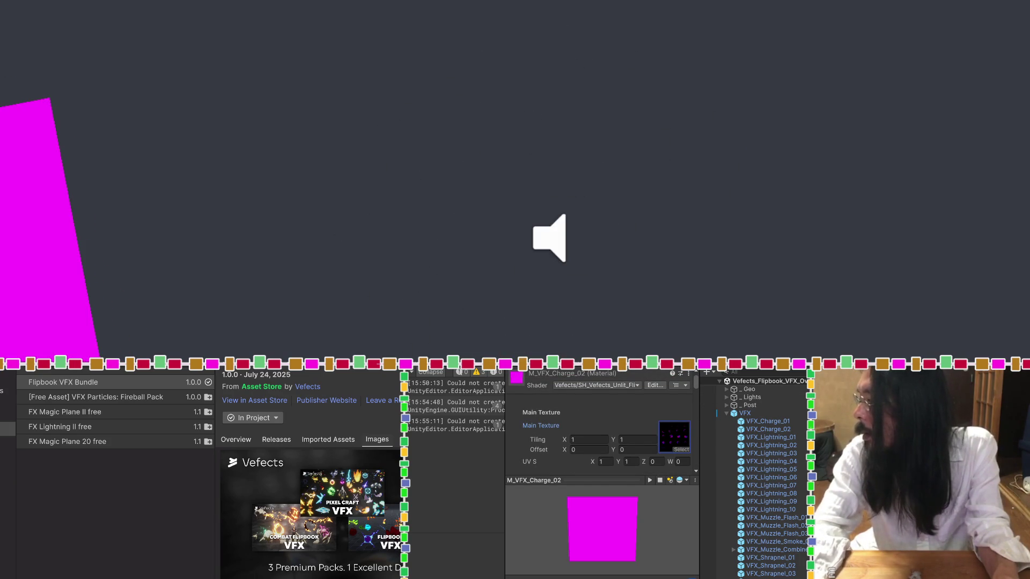
Open the fire swirl texture assigned as the material's Main Texture.
{"action": "double_click", "coordinate": [674, 436]}
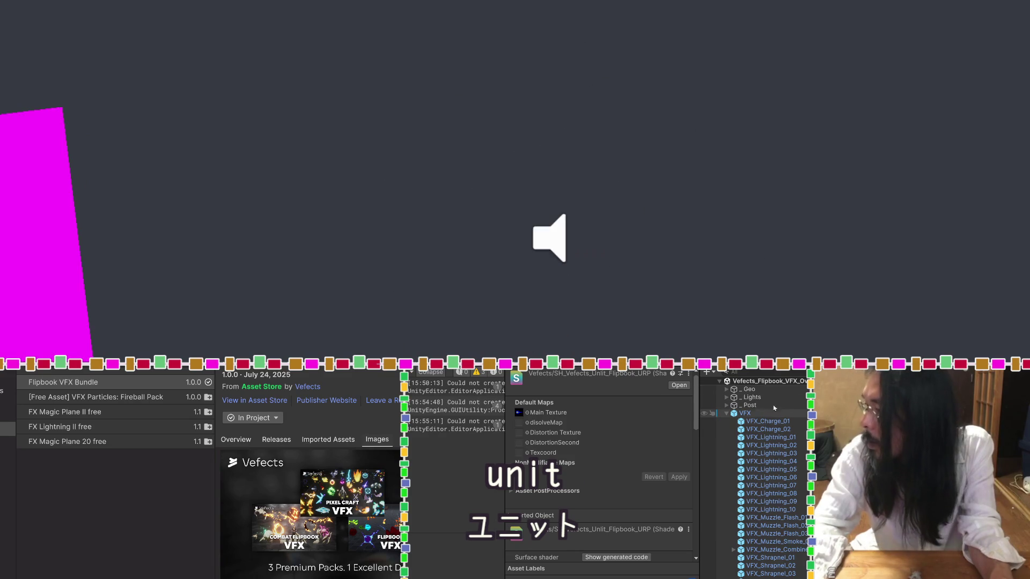
Select VFX_Charge_01 and look through its Inspector components.
{"action": "left_click", "coordinate": [735, 421]}
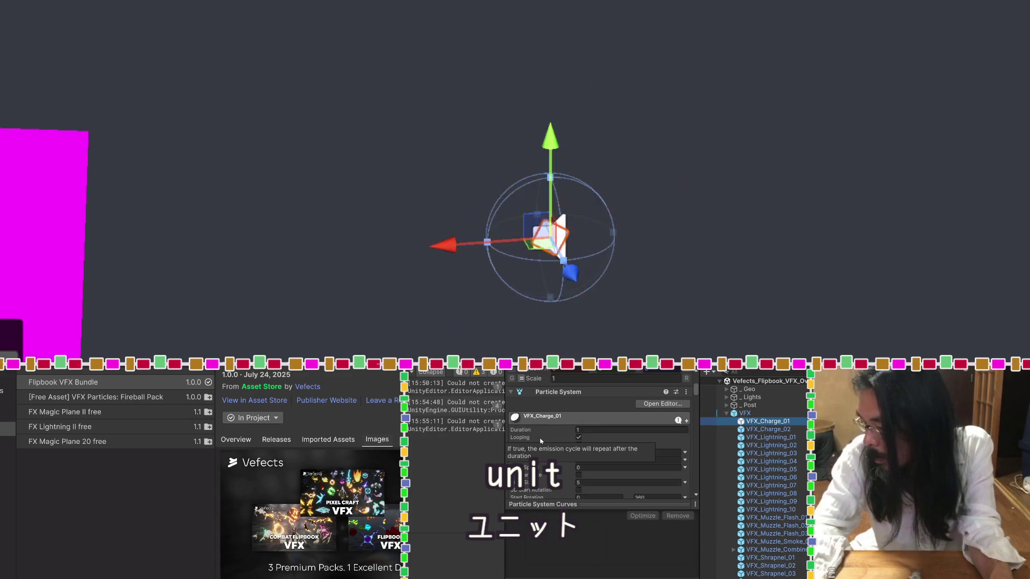
{"action": "scroll", "coordinate": [558, 446], "scroll_direction": "up", "scroll_amount": 1}
{"action": "scroll", "coordinate": [554, 451], "scroll_direction": "down", "scroll_amount": 5}
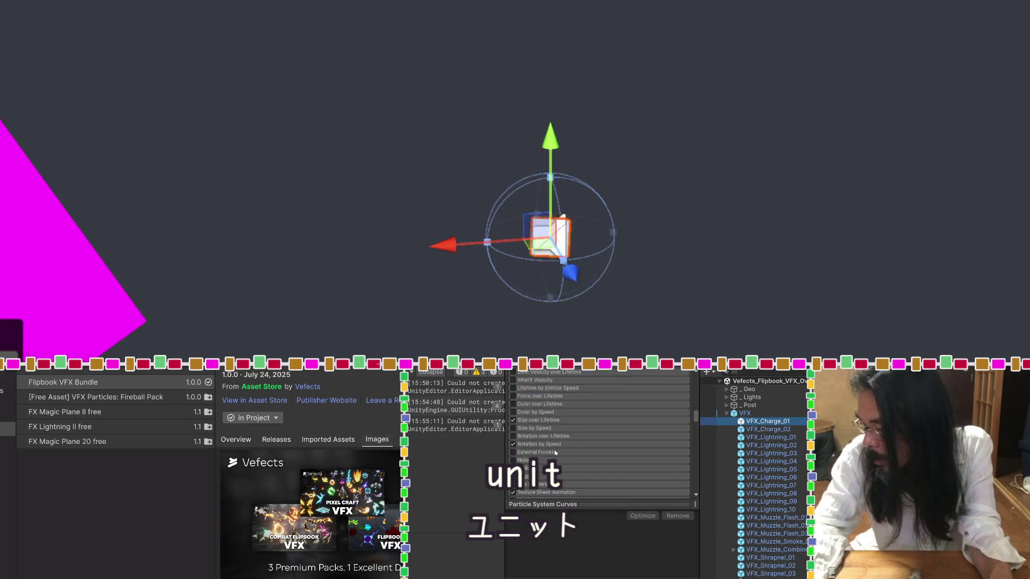
{"action": "scroll", "coordinate": [554, 452], "scroll_direction": "up", "scroll_amount": 4}
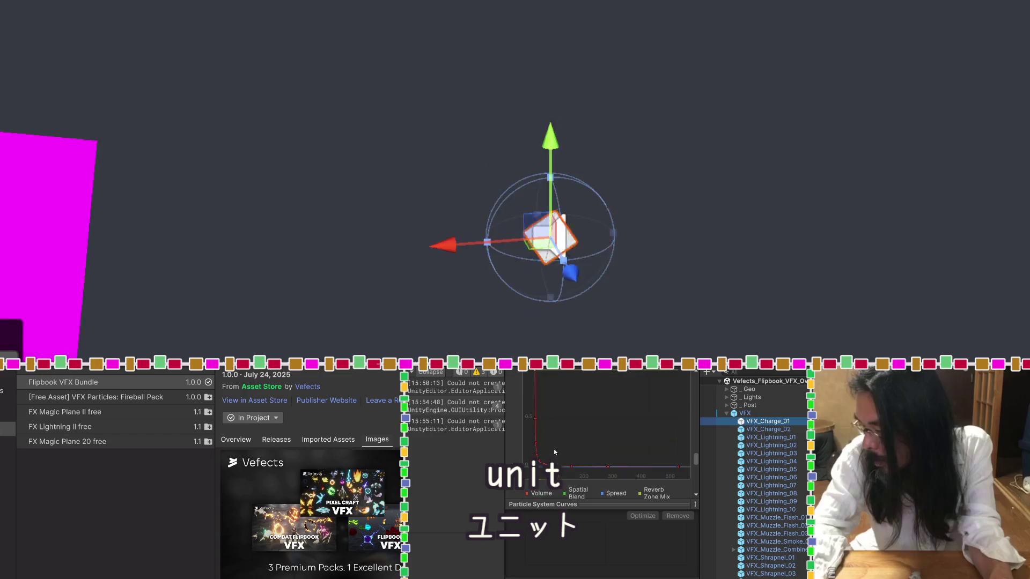
{"action": "scroll", "coordinate": [555, 451], "scroll_direction": "down", "scroll_amount": 8}
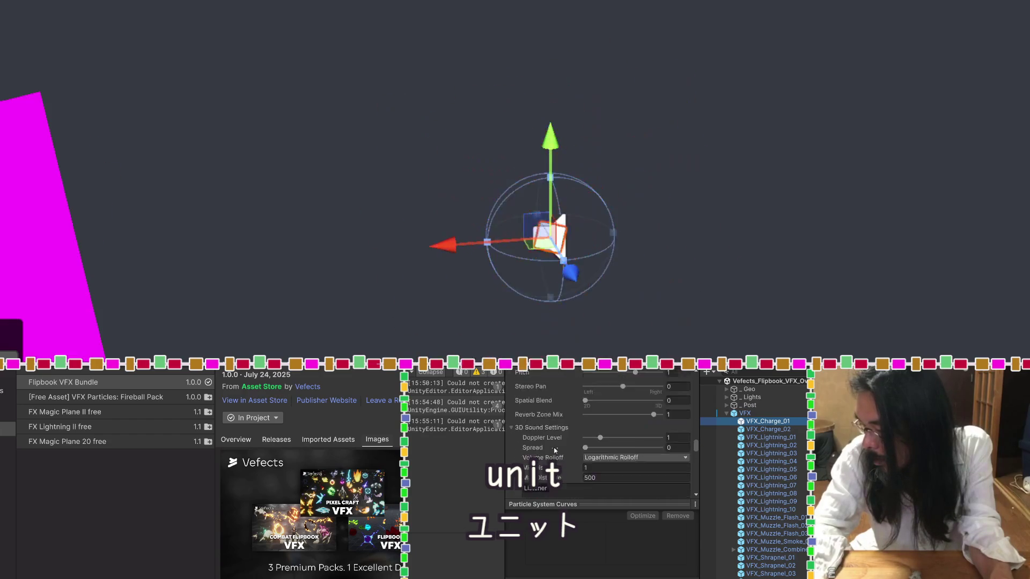
{"action": "scroll", "coordinate": [555, 450], "scroll_direction": "down", "scroll_amount": 3}
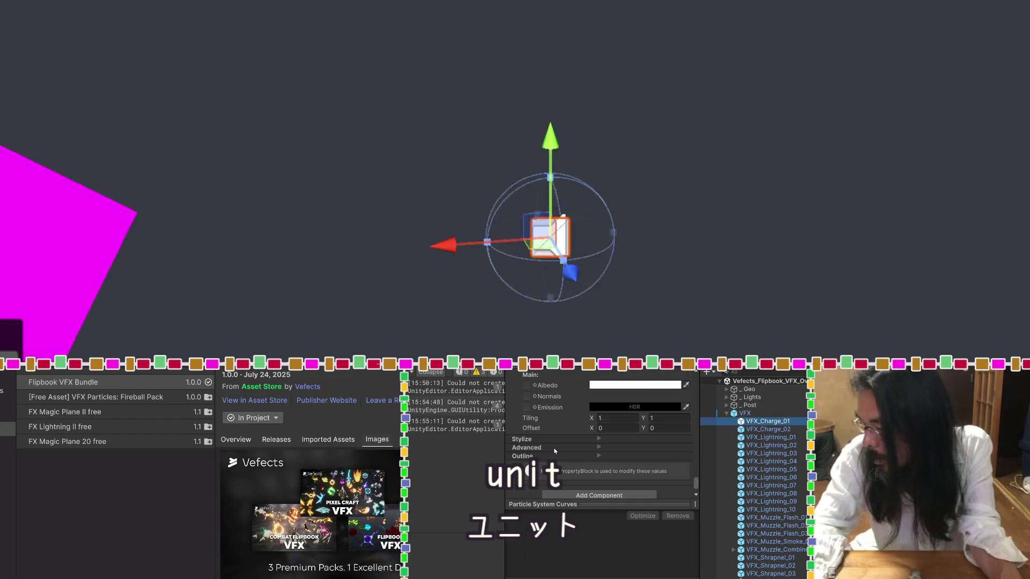
Show the Shaders folder's details and switch the bottom-left panel to the Animation view.
{"action": "left_click", "coordinate": [554, 450]}
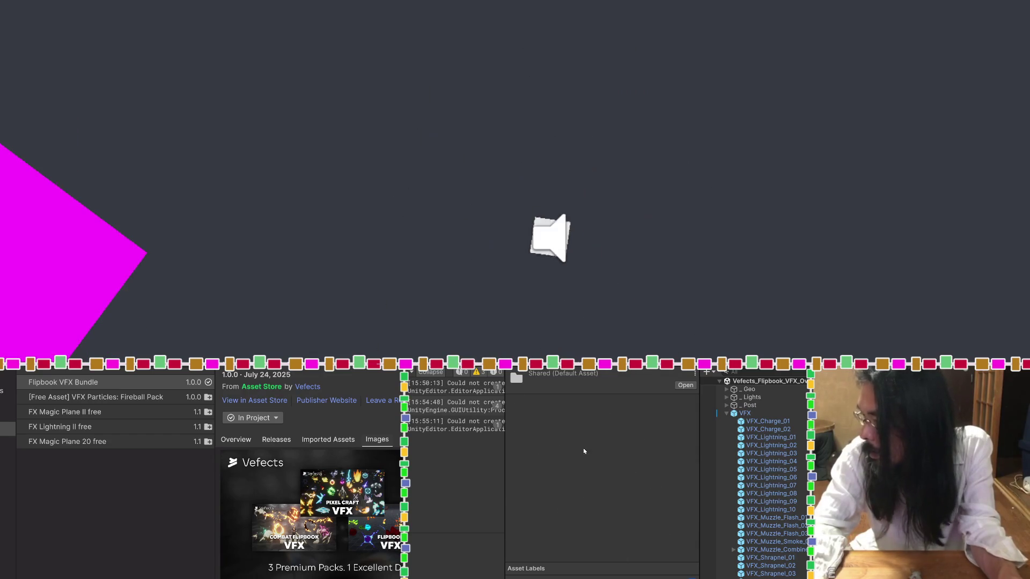
{"action": "left_click", "coordinate": [751, 424]}
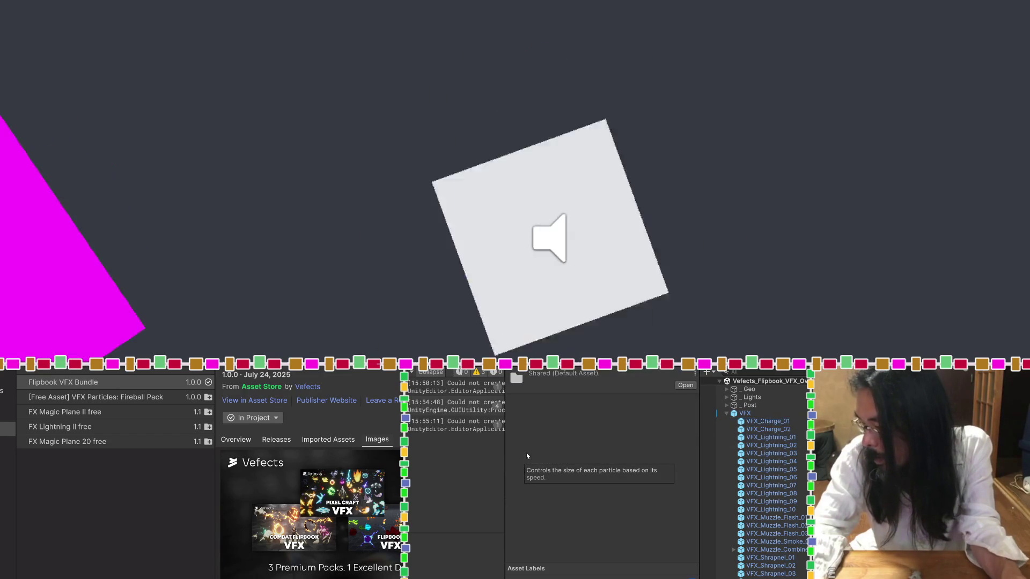
{"action": "key", "text": "Up"}
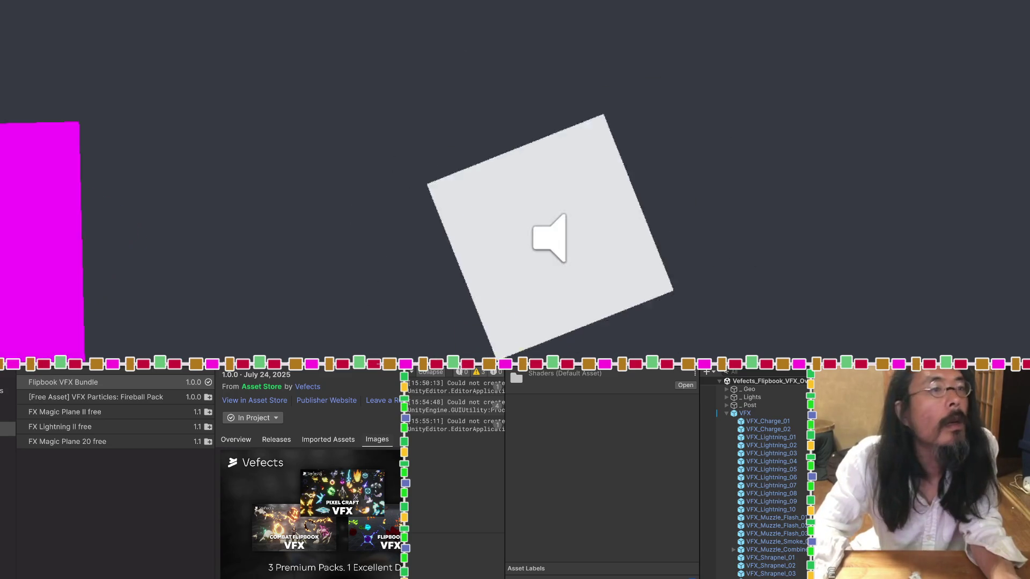
{"action": "left_click", "coordinate": [88, 387]}
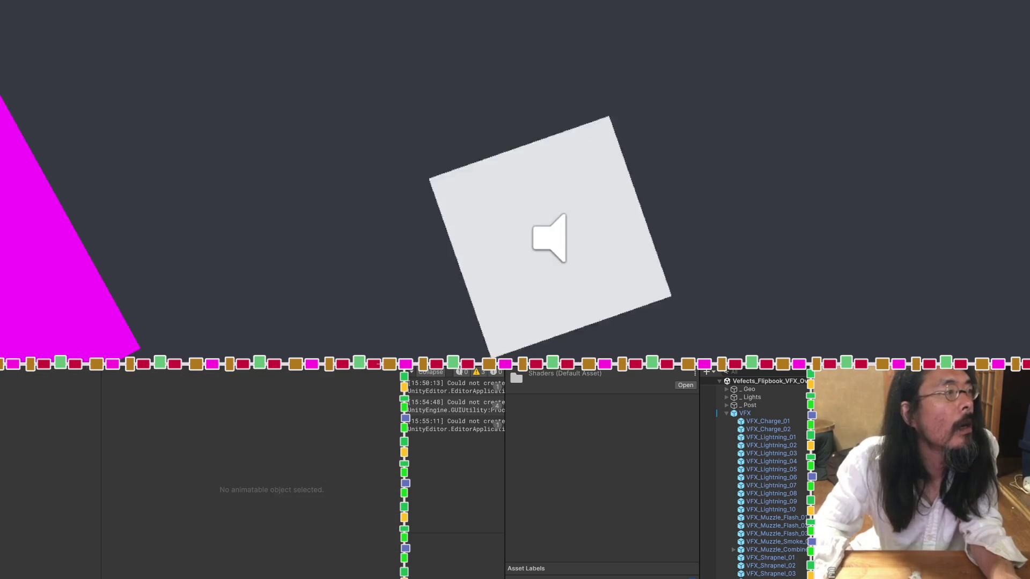
Pick the M_VFX_Charge_01 material asset from the matching asset list.
{"action": "left_click", "coordinate": [32, 371]}
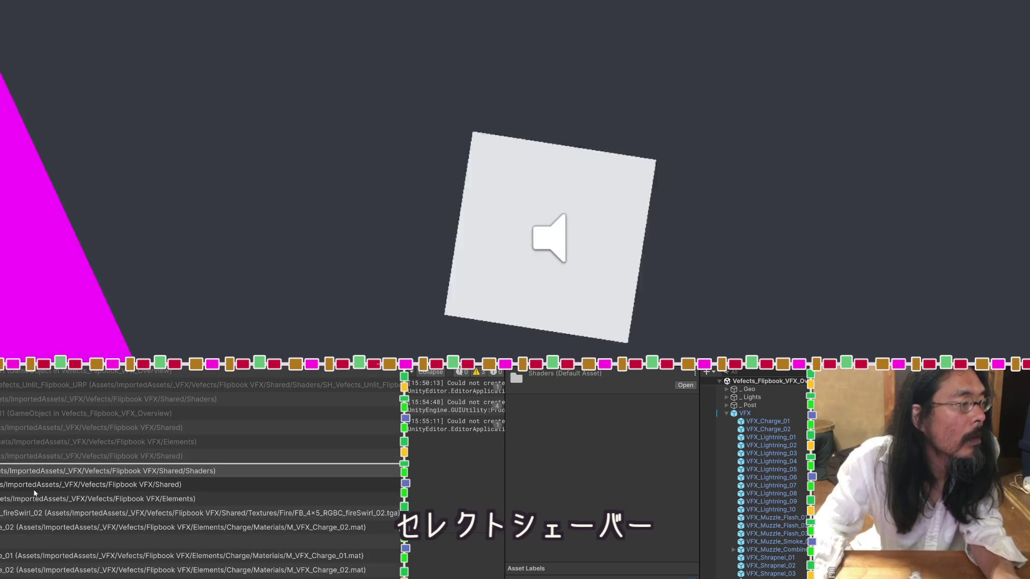
{"action": "left_click", "coordinate": [38, 527]}
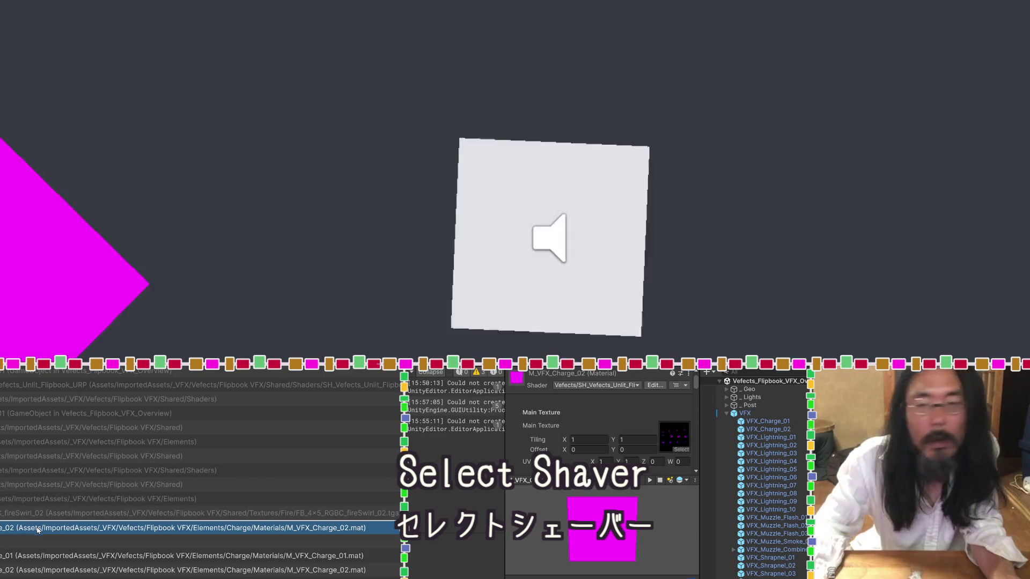
{"action": "left_click", "coordinate": [37, 543]}
{"action": "left_click", "coordinate": [37, 557]}
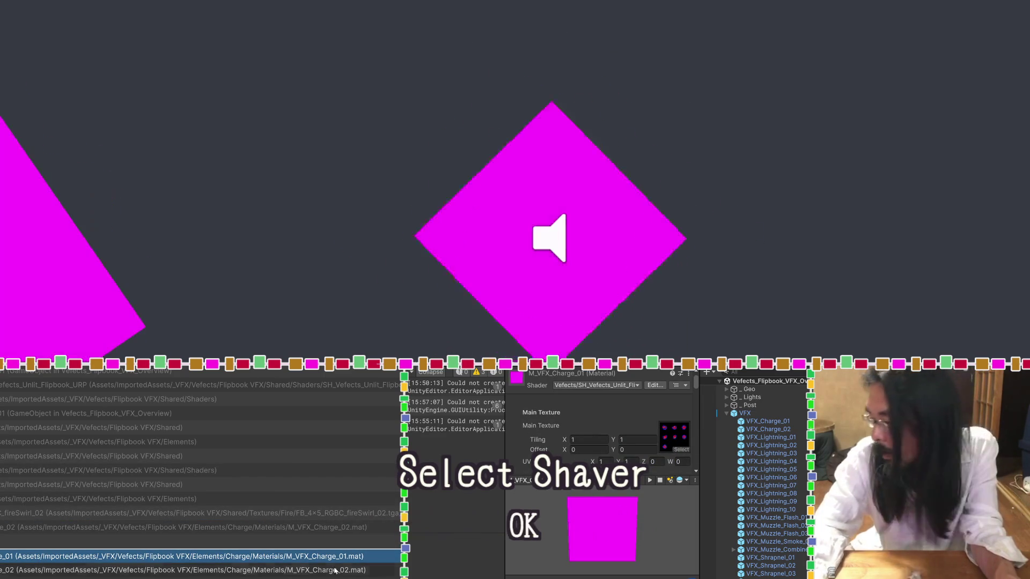
Check the shader list without changing it, then widen the Inspector by dragging the divider left.
{"action": "left_click", "coordinate": [622, 386]}
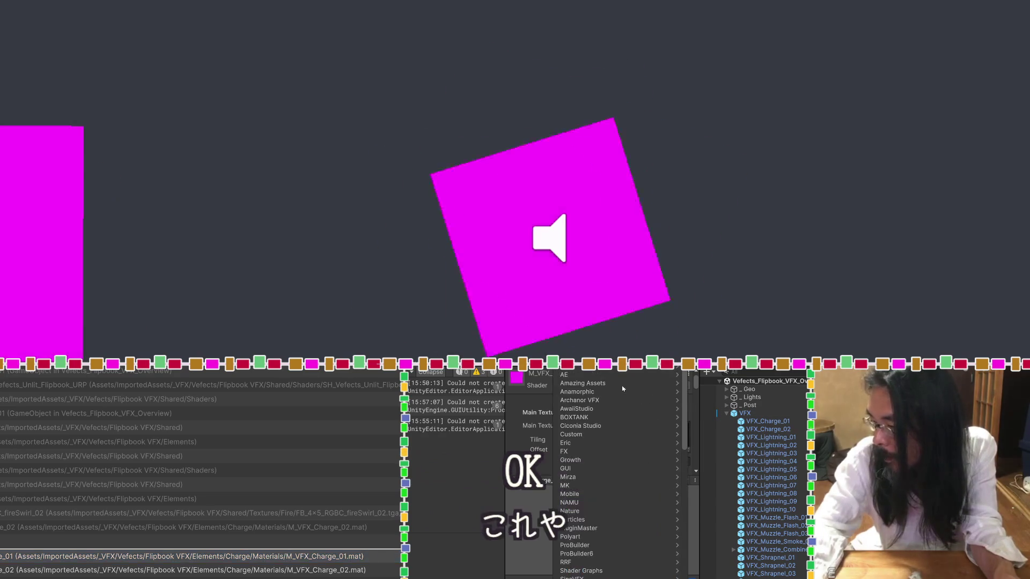
{"action": "left_click", "coordinate": [505, 399]}
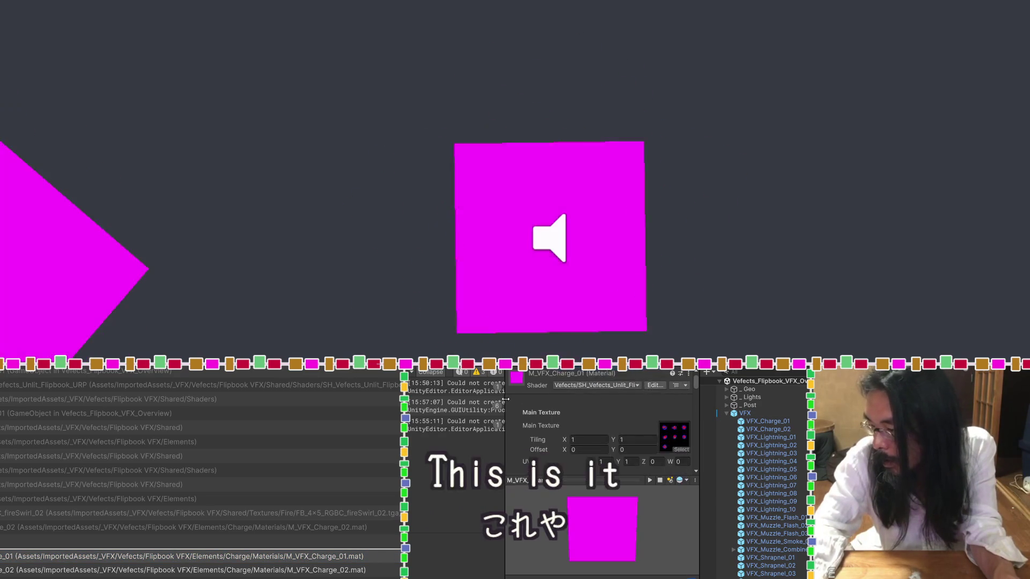
{"action": "mouse_move", "coordinate": [505, 400]}
{"action": "left_mouse_down"}
{"action": "mouse_move", "coordinate": [450, 400]}
{"action": "mouse_move", "coordinate": [459, 399]}
{"action": "left_mouse_up"}
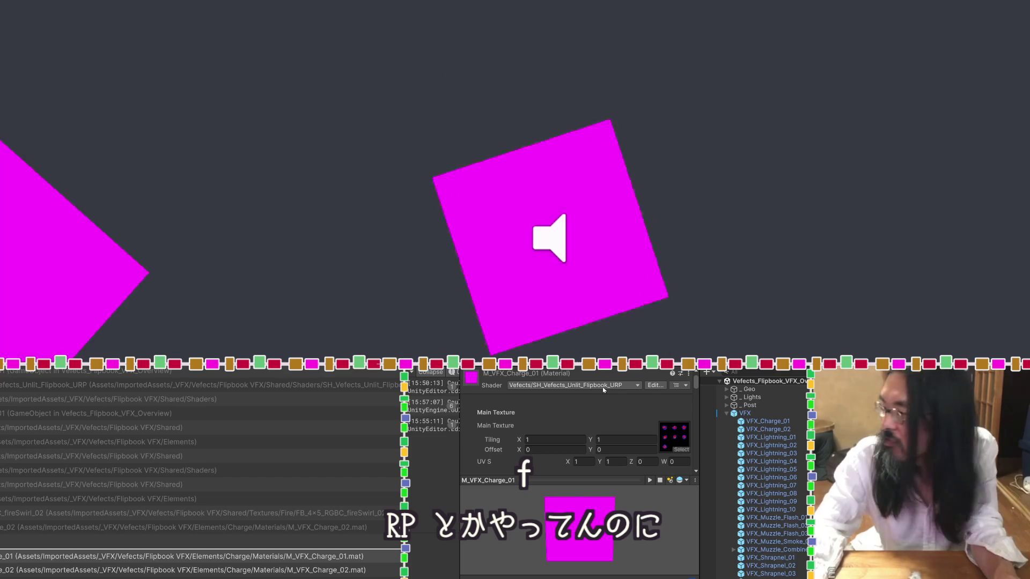
Inspect VFX_Charge_02, then VFX_Lightning_01 down to its Vefects_SFX_Lightning_01 Audio Source.
{"action": "left_click", "coordinate": [751, 429]}
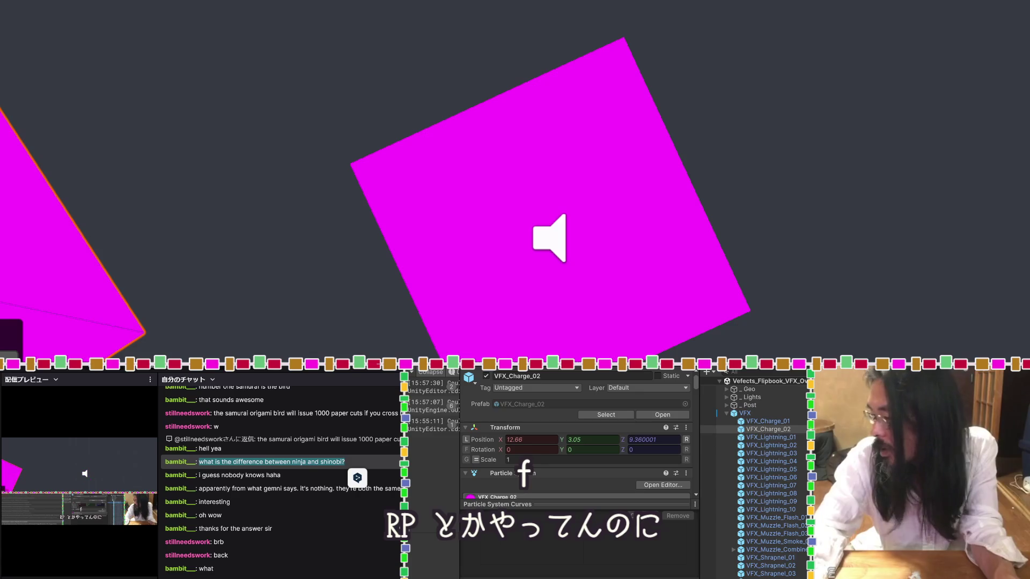
{"action": "left_click", "coordinate": [740, 438]}
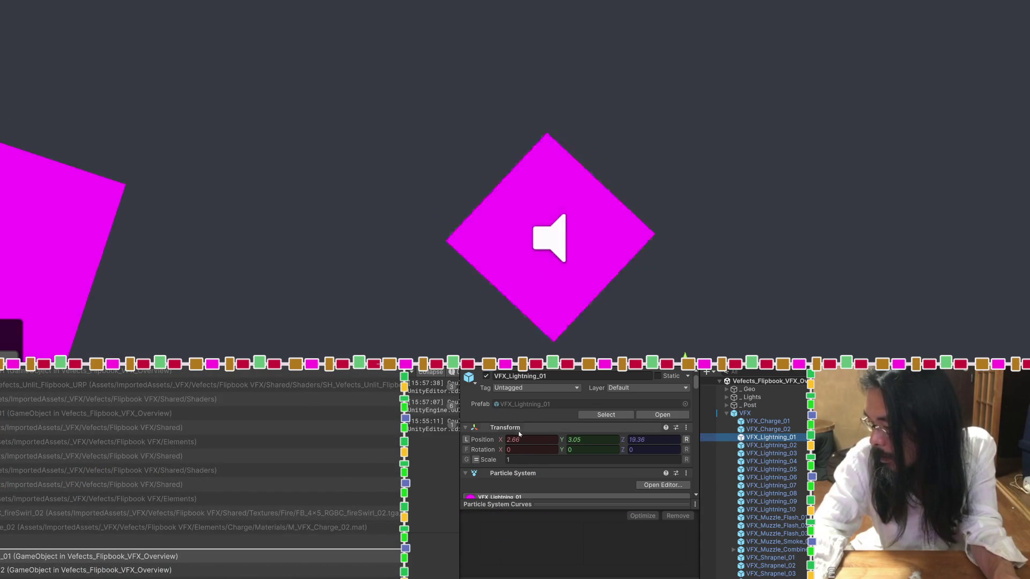
{"action": "scroll", "coordinate": [517, 422], "scroll_direction": "down", "scroll_amount": 1}
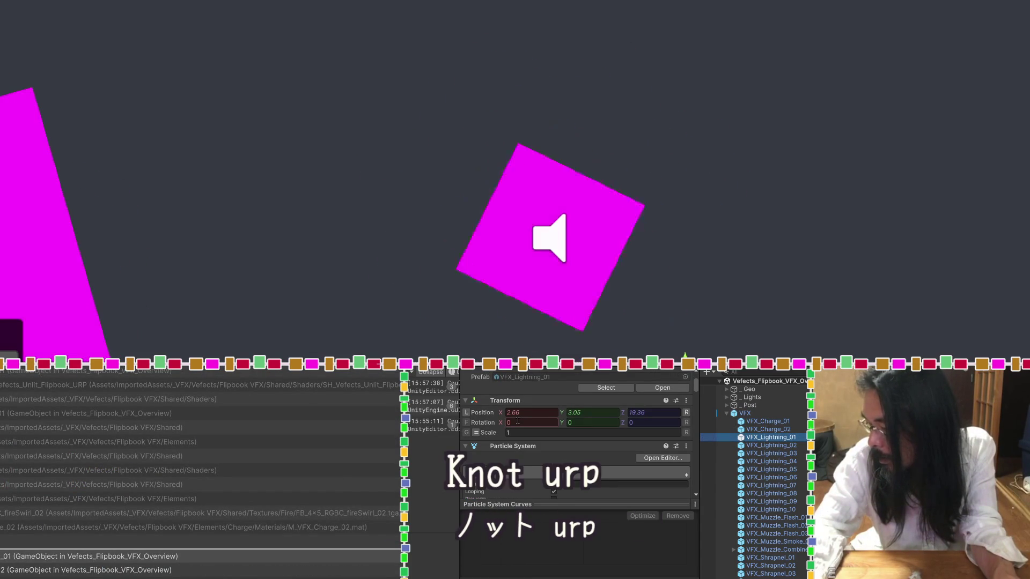
{"action": "scroll", "coordinate": [518, 422], "scroll_direction": "down", "scroll_amount": 1}
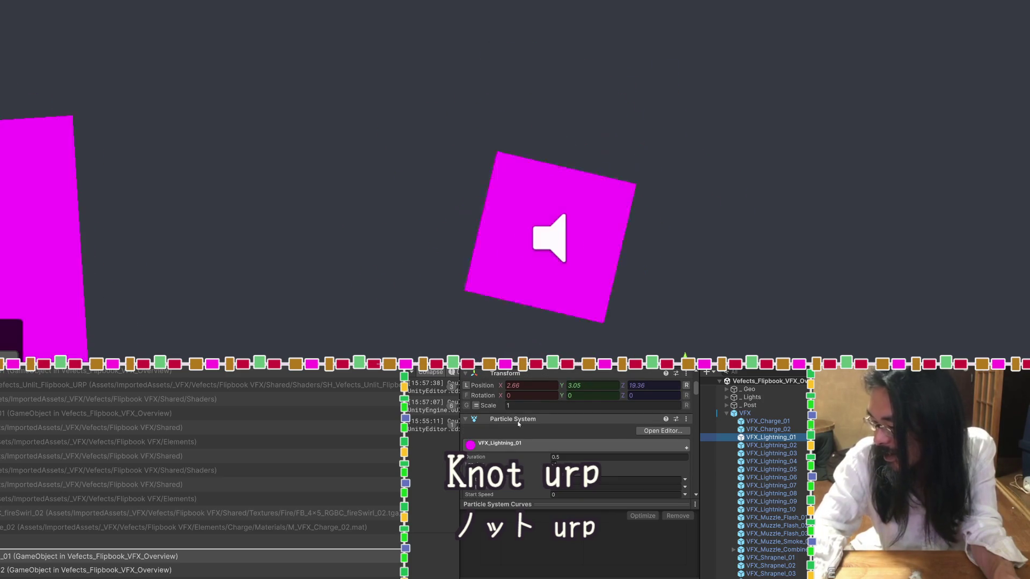
{"action": "scroll", "coordinate": [518, 424], "scroll_direction": "down", "scroll_amount": 10}
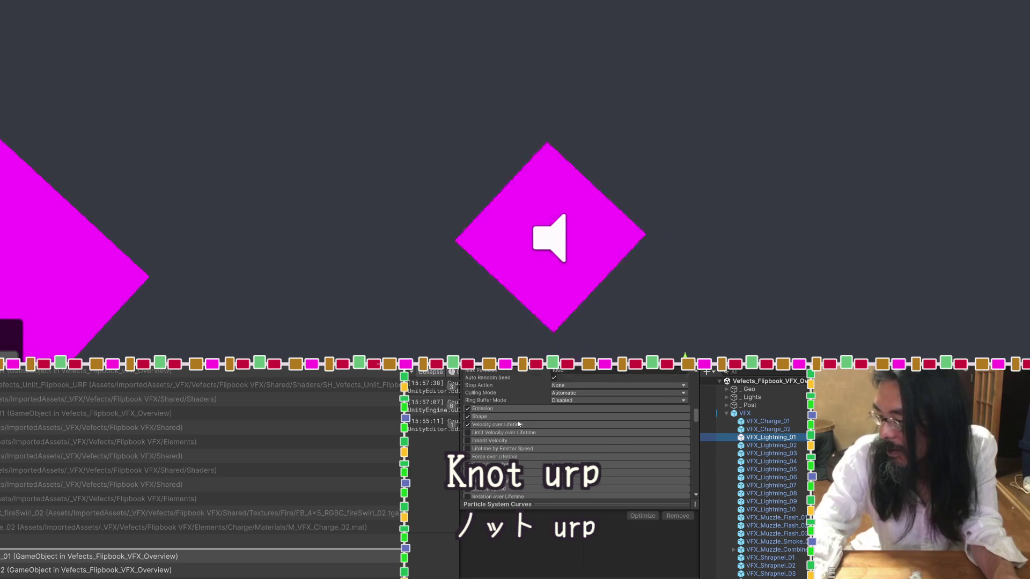
{"action": "scroll", "coordinate": [518, 424], "scroll_direction": "down", "scroll_amount": 5}
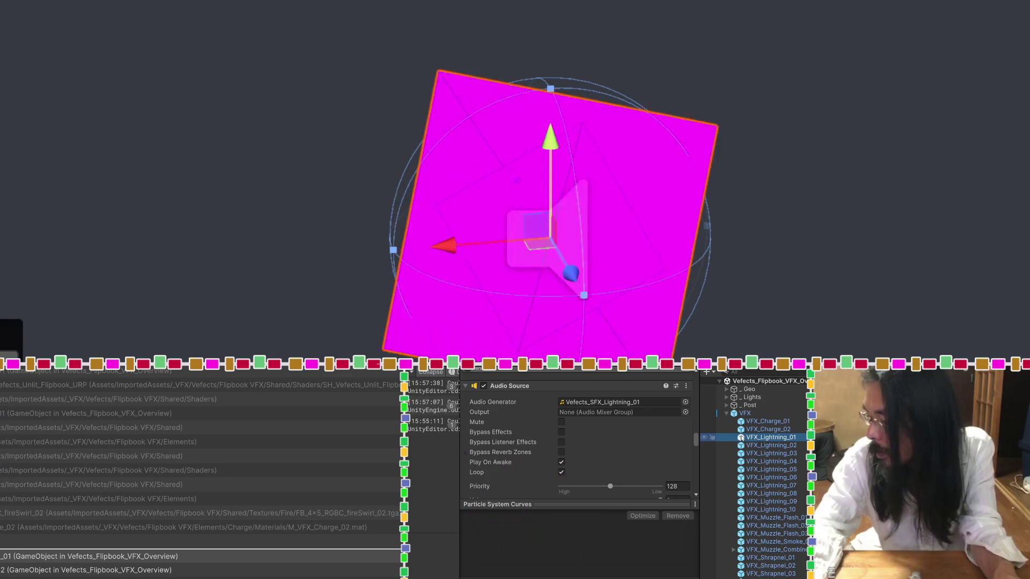
Expand M_VFX_Lightning_01 at the bottom of the Inspector and review its distortion and dissolve properties.
{"action": "scroll", "coordinate": [515, 437], "scroll_direction": "down", "scroll_amount": 5}
{"action": "scroll", "coordinate": [515, 437], "scroll_direction": "down", "scroll_amount": 5}
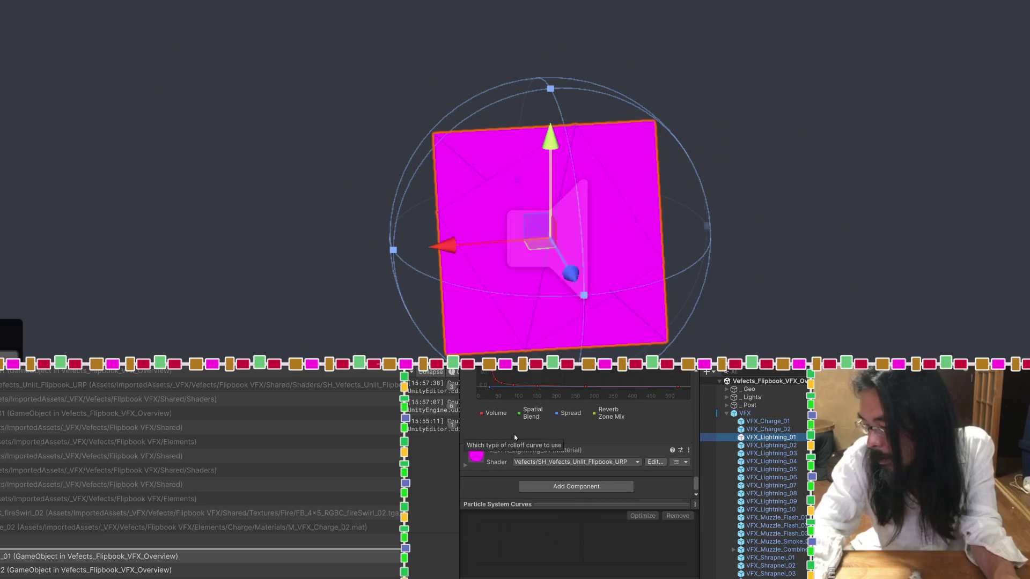
{"action": "left_click", "coordinate": [465, 465]}
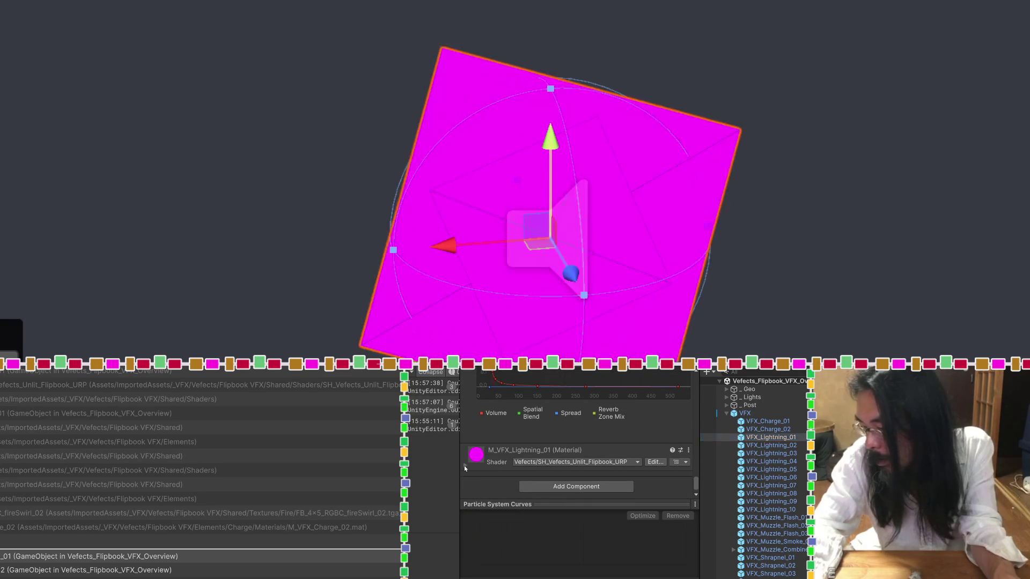
{"action": "scroll", "coordinate": [499, 438], "scroll_direction": "down", "scroll_amount": 3}
{"action": "scroll", "coordinate": [499, 438], "scroll_direction": "down", "scroll_amount": 5}
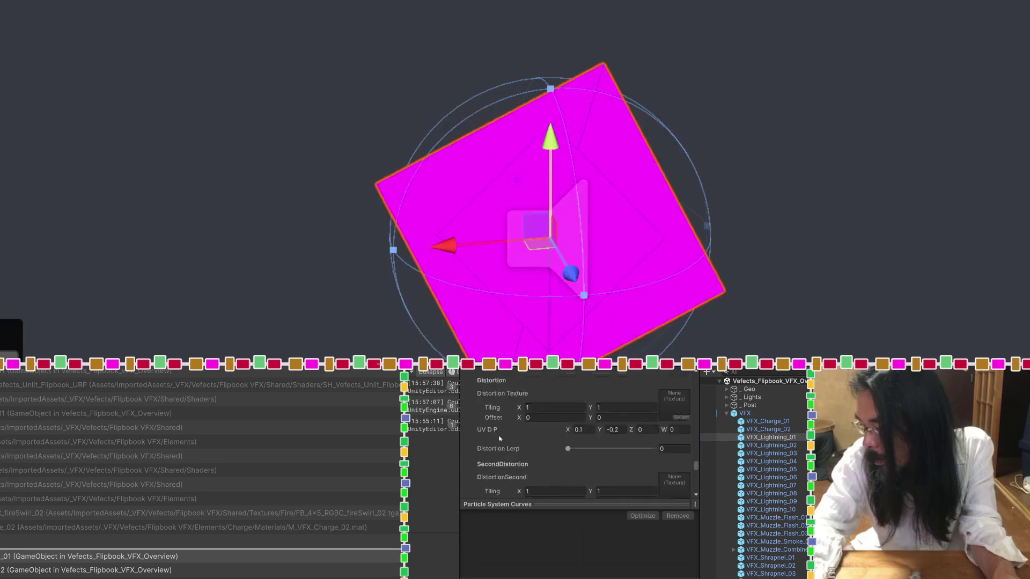
{"action": "scroll", "coordinate": [499, 438], "scroll_direction": "down", "scroll_amount": 3}
{"action": "scroll", "coordinate": [499, 438], "scroll_direction": "up", "scroll_amount": 8}
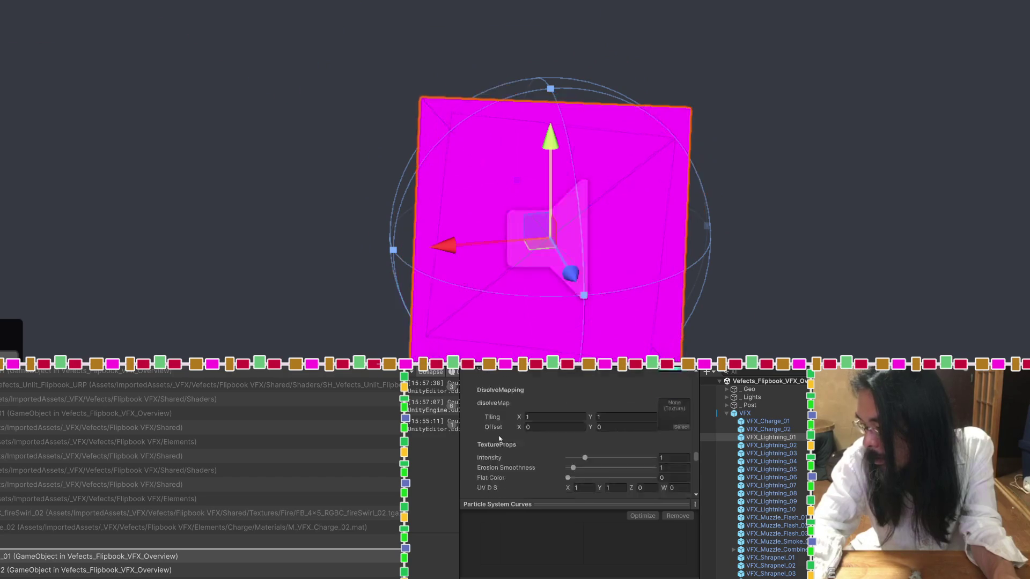
{"action": "scroll", "coordinate": [499, 438], "scroll_direction": "up", "scroll_amount": 2}
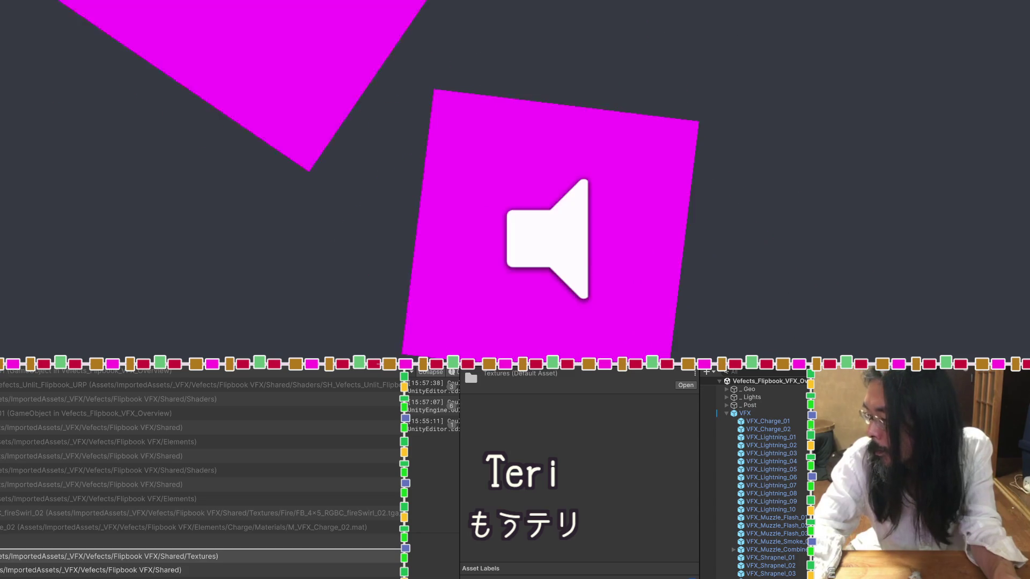
Select VFX_Charge_01 and frame it in the scene, leaving its Z rotation at 0.
{"action": "left_click", "coordinate": [795, 425]}
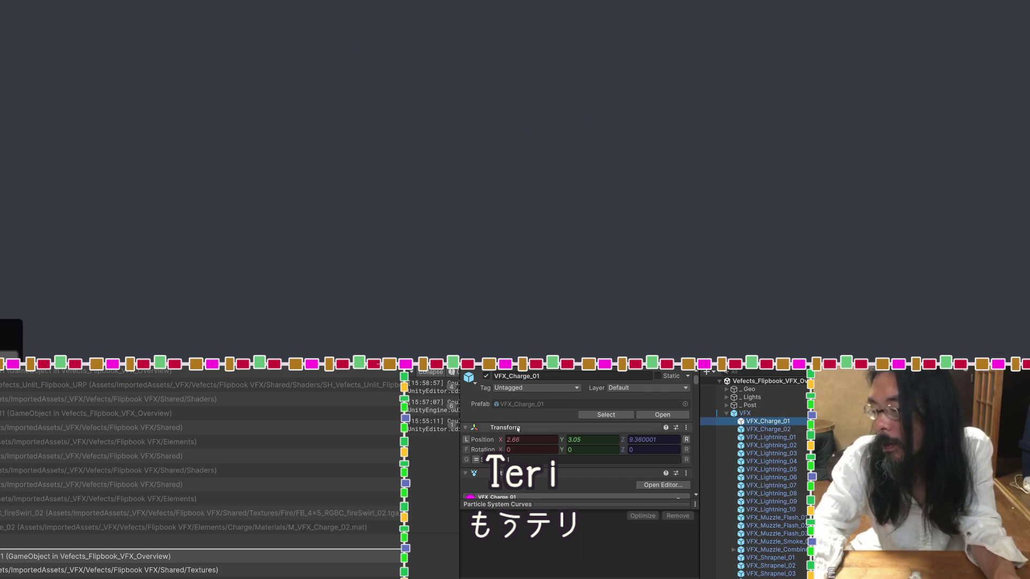
{"action": "scroll", "coordinate": [518, 429], "scroll_direction": "down", "scroll_amount": 3}
{"action": "double_click", "coordinate": [761, 421]}
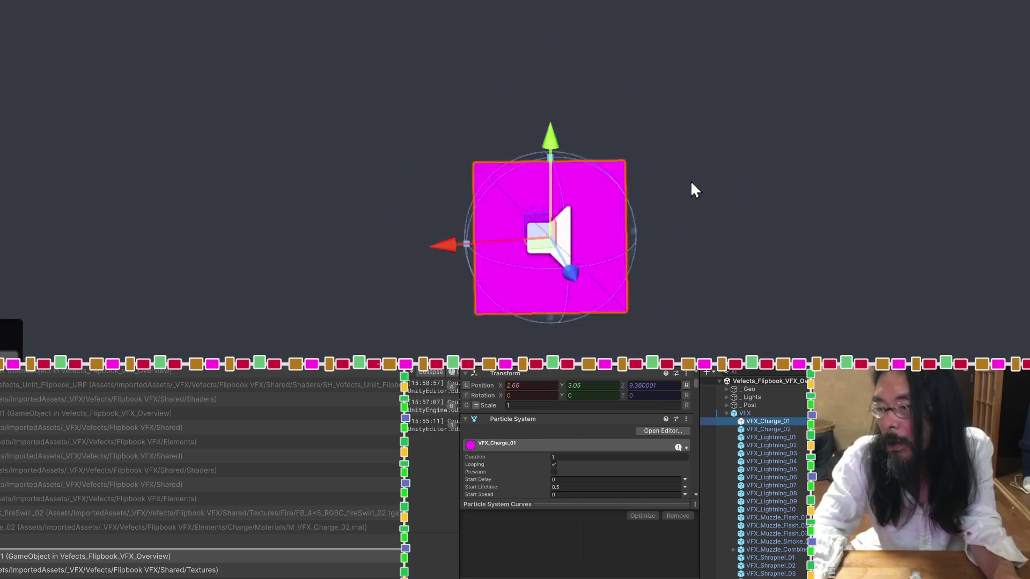
{"action": "left_click", "coordinate": [630, 395]}
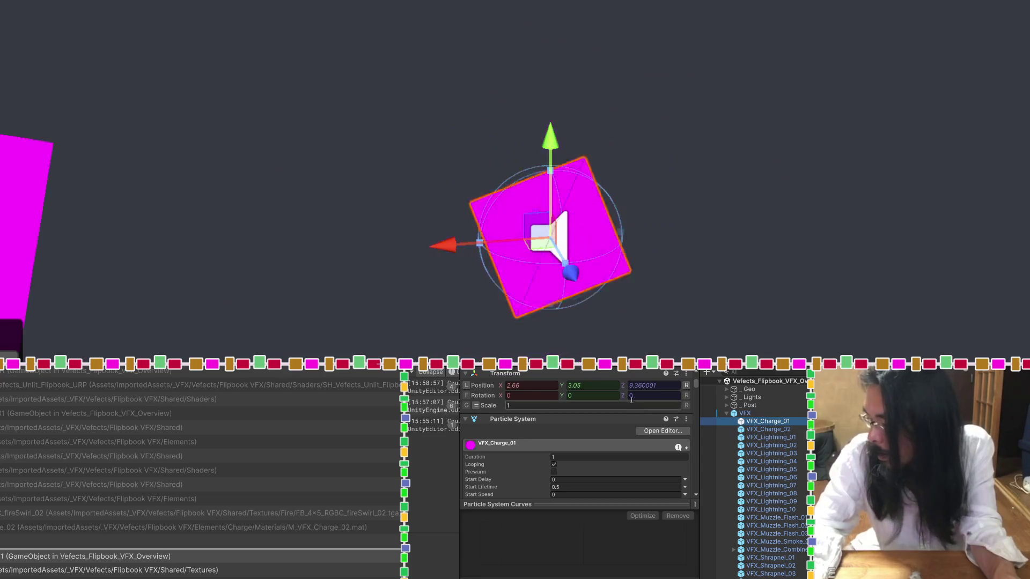
{"action": "key", "text": "Return"}
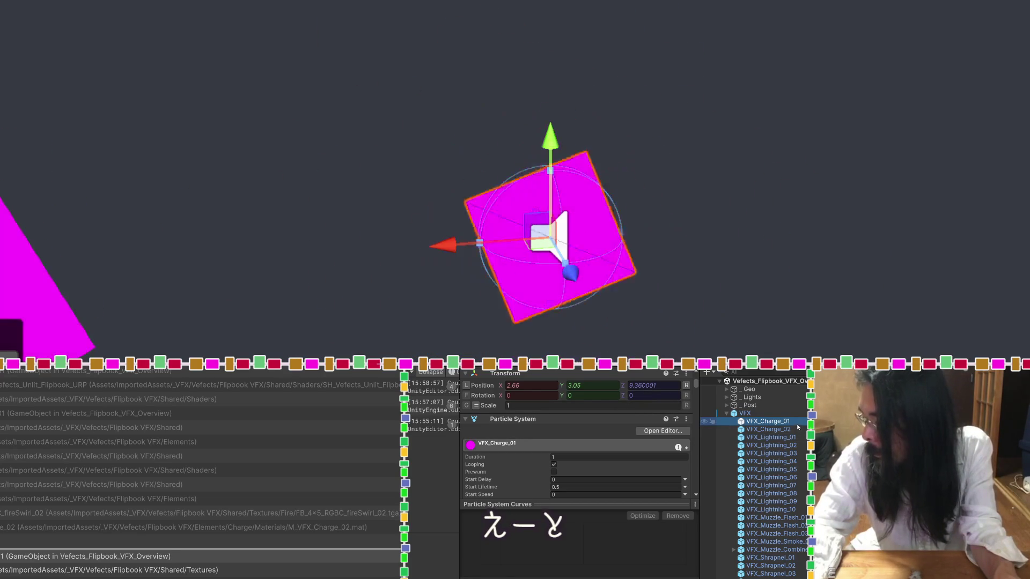
Use Select Material on its material header to locate the M_VFX_Charge_01 asset.
{"action": "scroll", "coordinate": [529, 480], "scroll_direction": "down", "scroll_amount": 5}
{"action": "scroll", "coordinate": [519, 410], "scroll_direction": "down", "scroll_amount": 10}
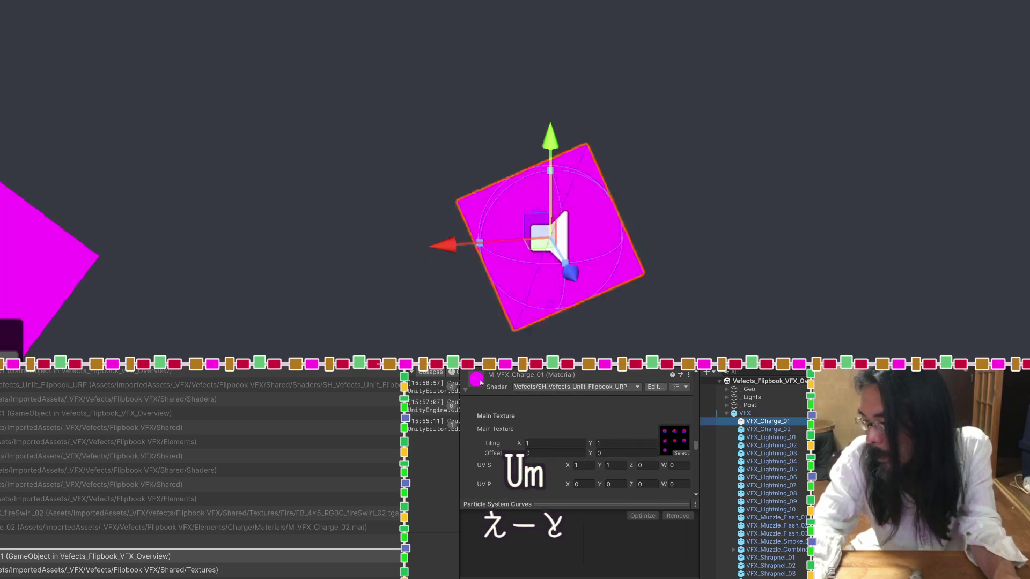
{"action": "right_click", "coordinate": [479, 380]}
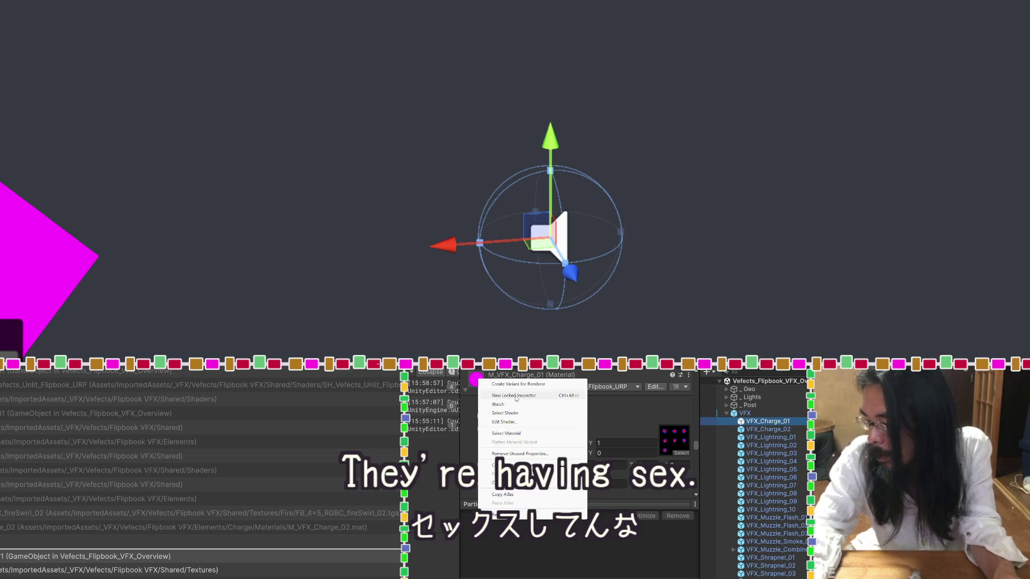
{"action": "left_click", "coordinate": [506, 433]}
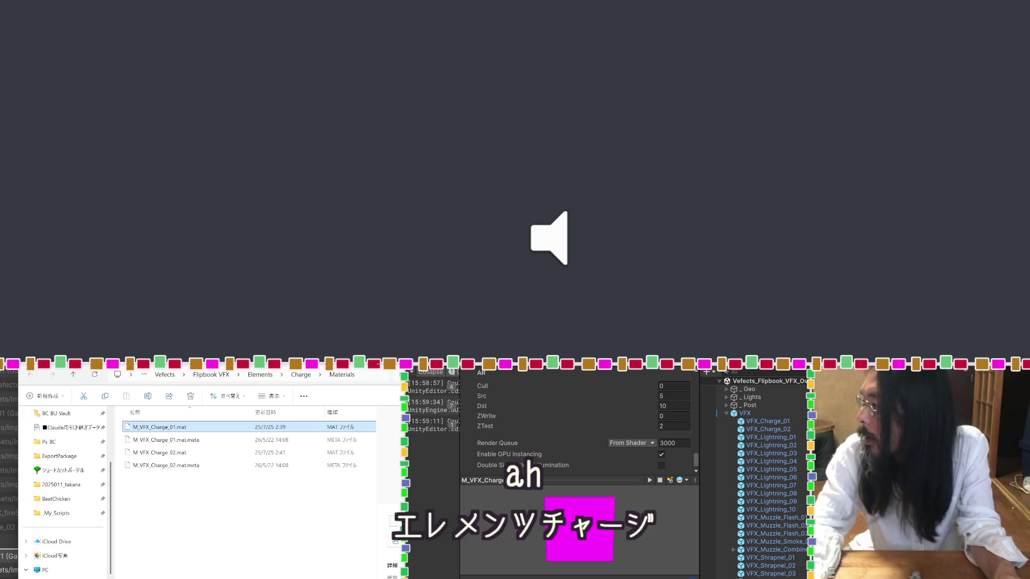
Leave the Charge Materials folder in File Explorer and switch back to Unity Editor.
{"action": "key", "text": "alt+Tab"}
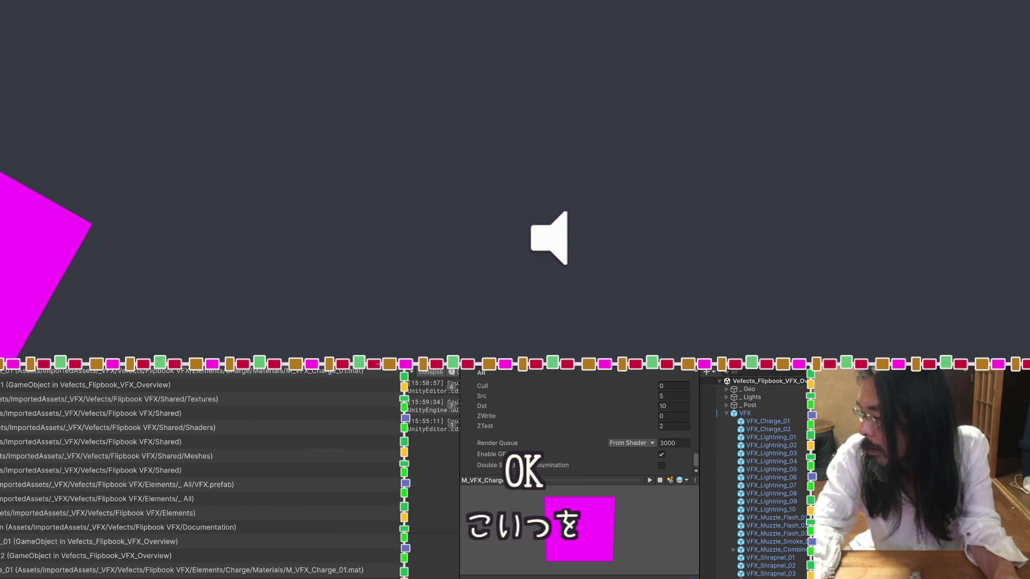
Ping M_VFX_Charge_01's main texture and view FB_3x3_RGBC_fireSwirl_01's 1024x1024 BC7 import settings.
{"action": "scroll", "coordinate": [597, 425], "scroll_direction": "up", "scroll_amount": 5}
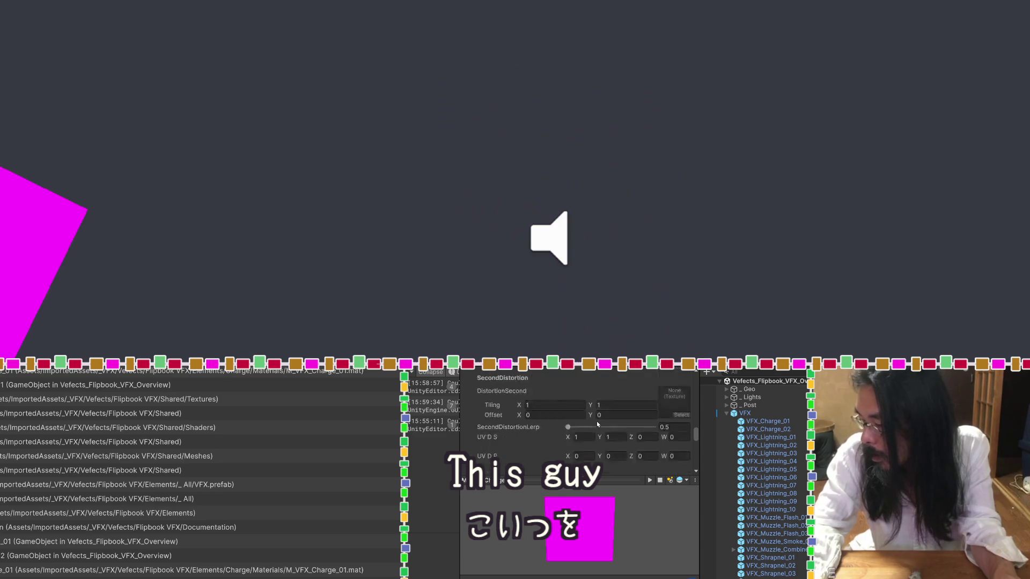
{"action": "scroll", "coordinate": [597, 424], "scroll_direction": "up", "scroll_amount": 5}
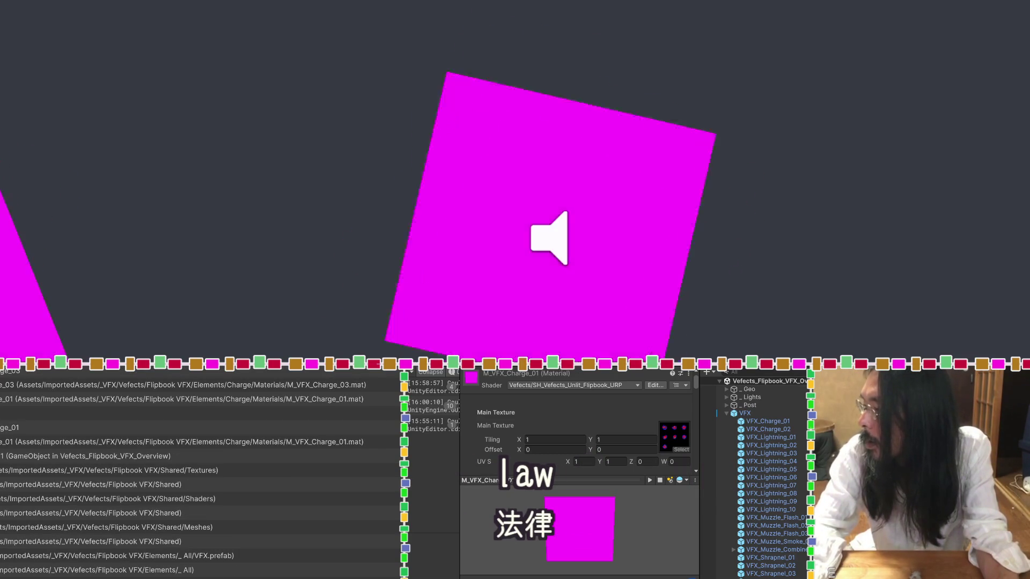
{"action": "left_click", "coordinate": [677, 439]}
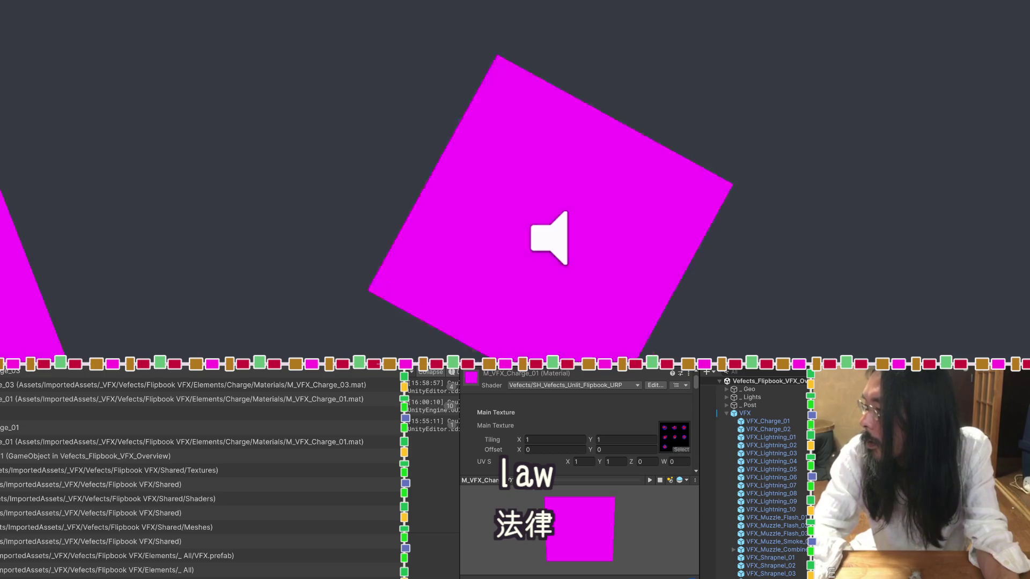
{"action": "left_click", "coordinate": [674, 436]}
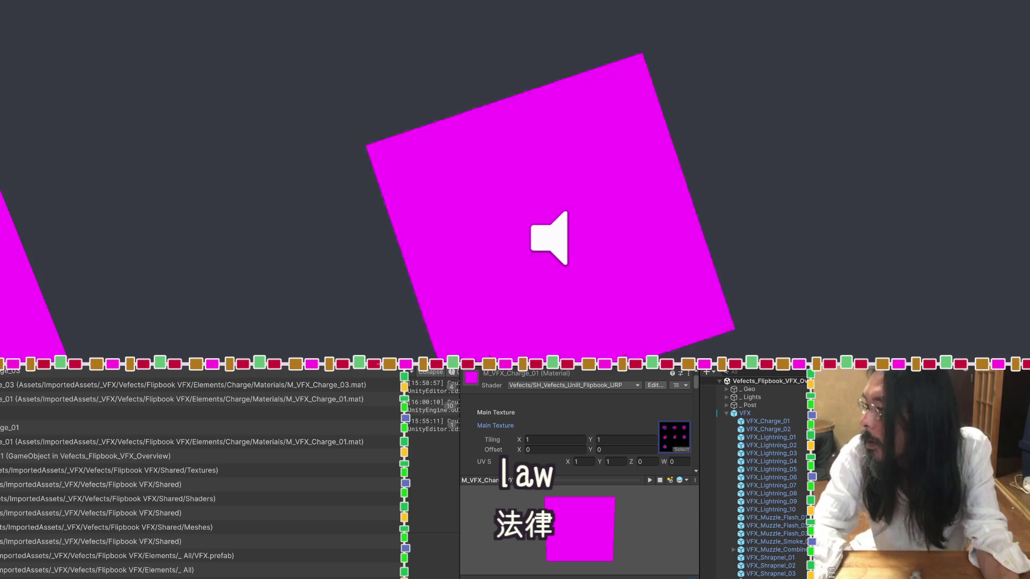
{"action": "left_click", "coordinate": [674, 436]}
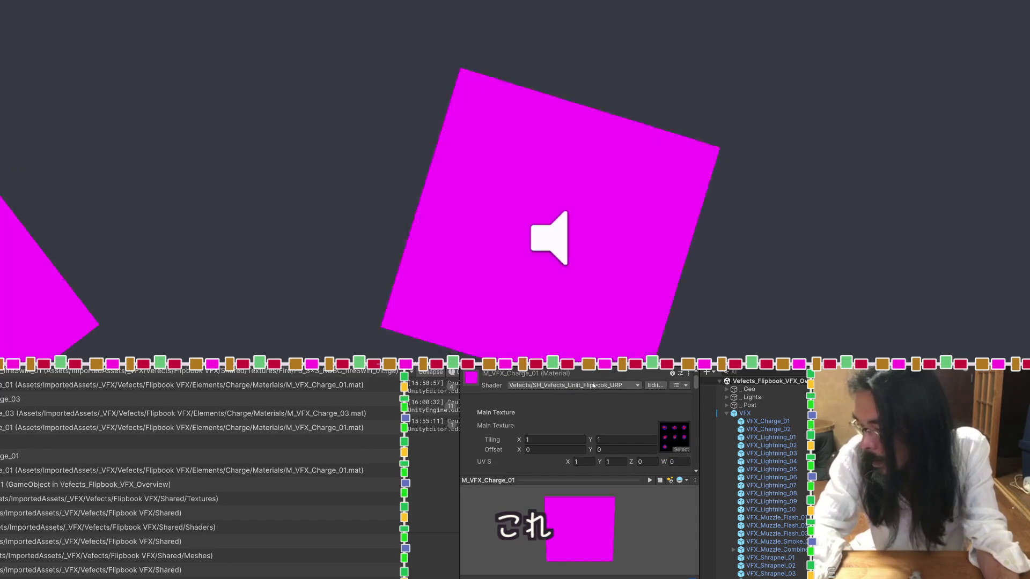
Switch M_VFX_Charge_01 to the MK Toon Simple + Outline shader with the red-dot albedo texture.
{"action": "left_click", "coordinate": [574, 384]}
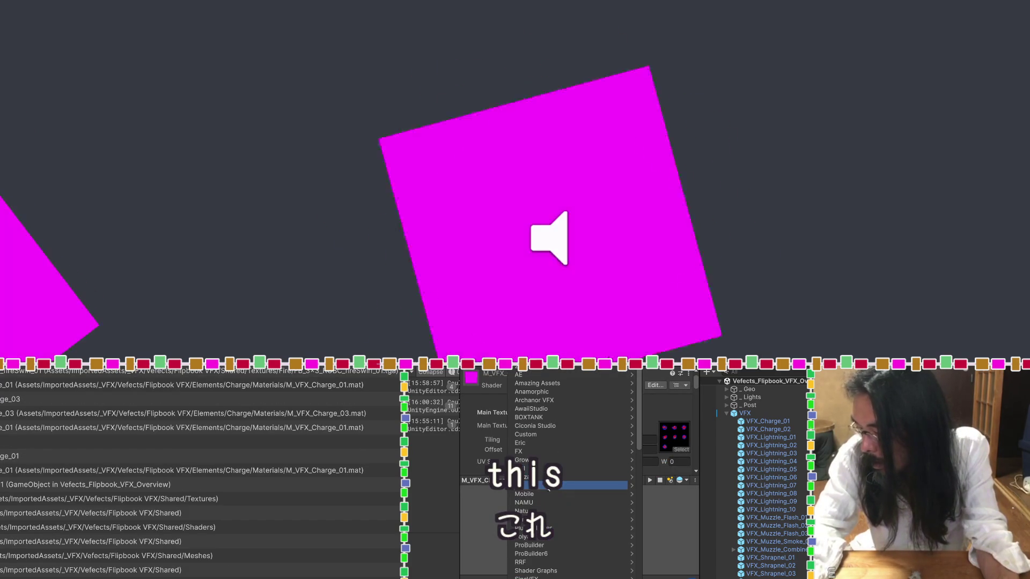
{"action": "key", "text": "Escape"}
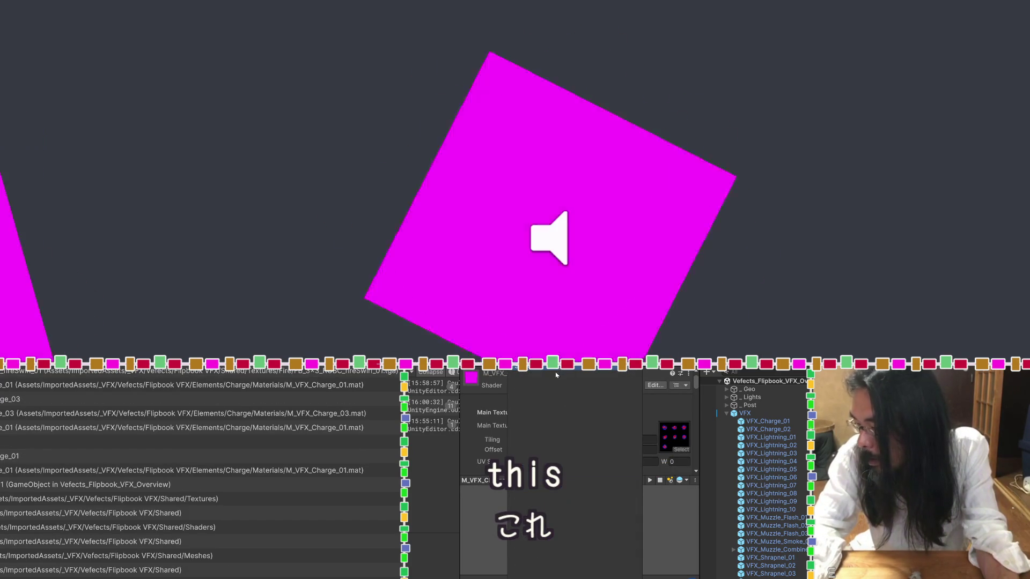
{"action": "left_click", "coordinate": [555, 381]}
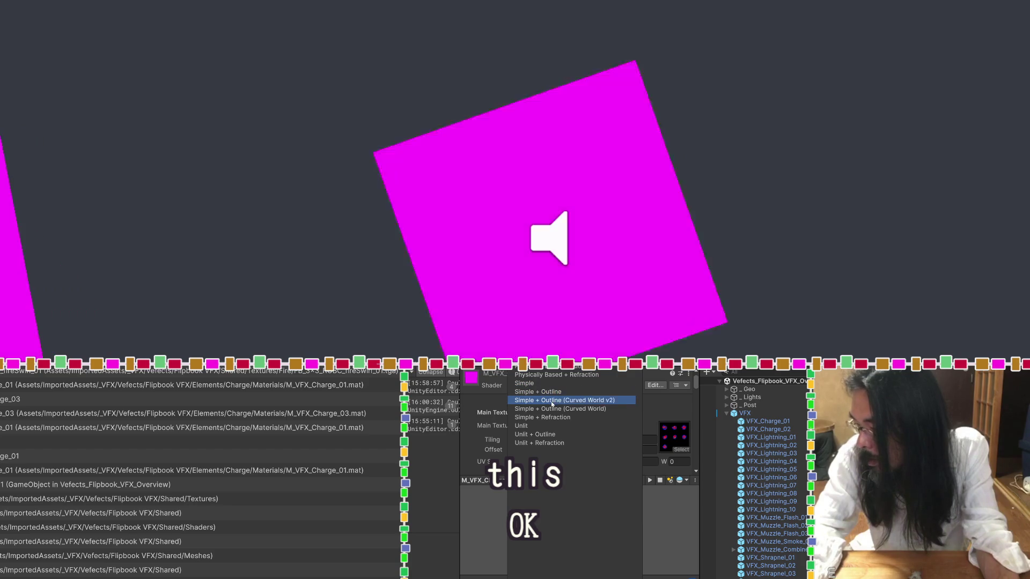
{"action": "left_click", "coordinate": [551, 394]}
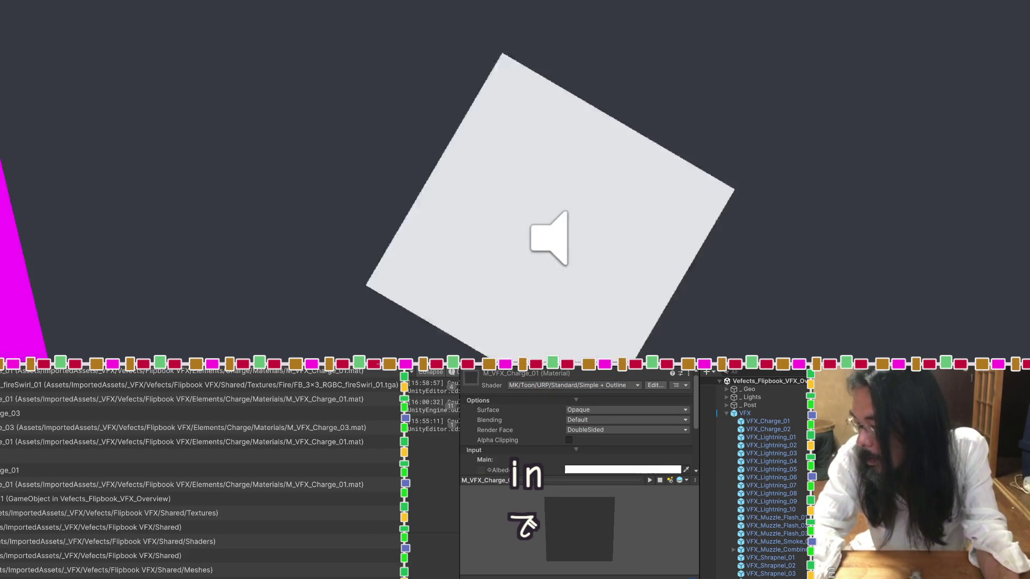
{"action": "scroll", "coordinate": [483, 429], "scroll_direction": "down", "scroll_amount": 3}
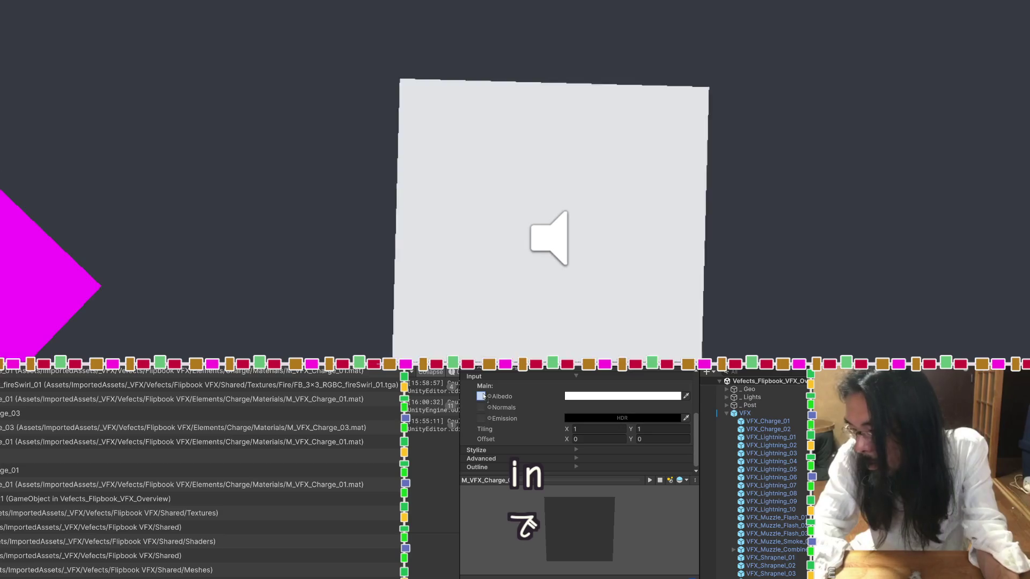
{"action": "left_click_drag", "start_coordinate": [482, 393], "coordinate": [482, 394]}
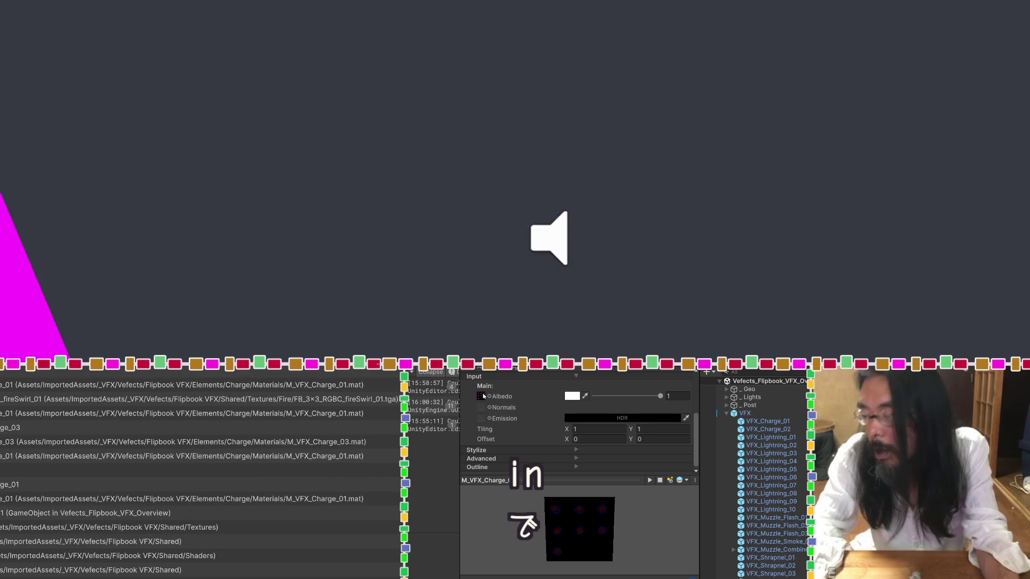
{"action": "scroll", "coordinate": [516, 417], "scroll_direction": "up", "scroll_amount": 3}
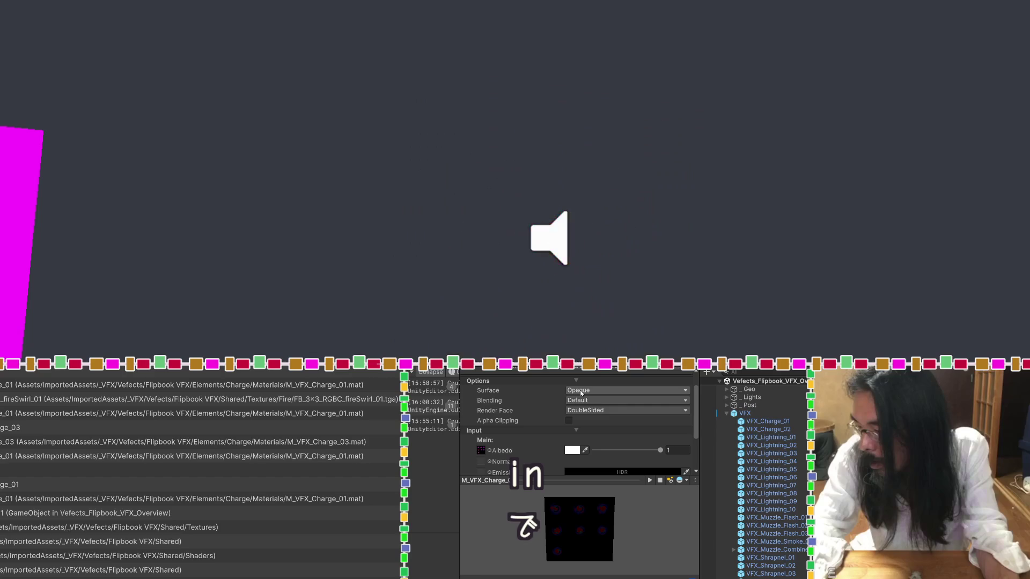
Keep Default blending and enable Alpha Clipping with a 0.5 cutoff.
{"action": "left_click", "coordinate": [625, 402]}
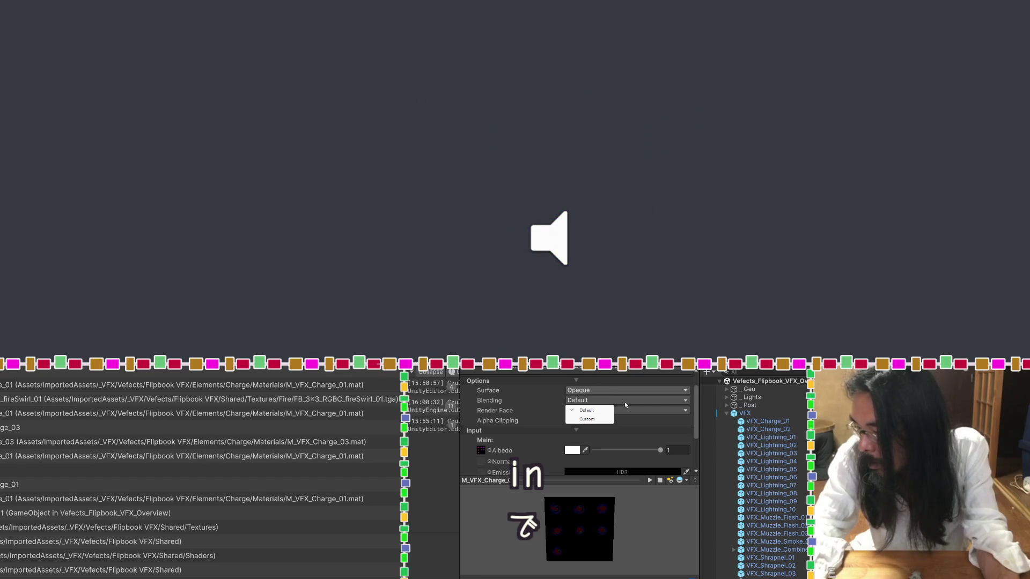
{"action": "left_click", "coordinate": [629, 411]}
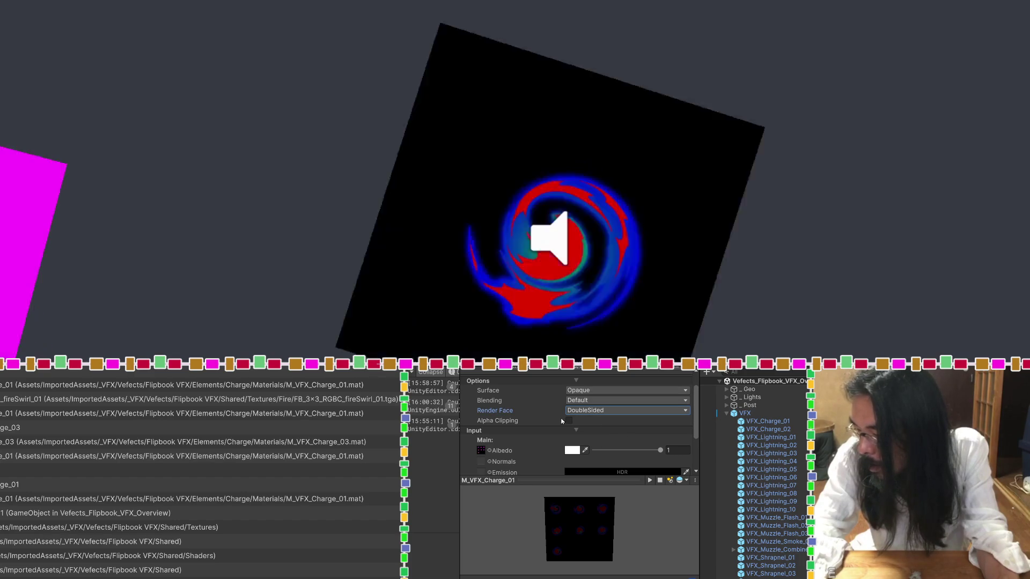
{"action": "left_click", "coordinate": [569, 420]}
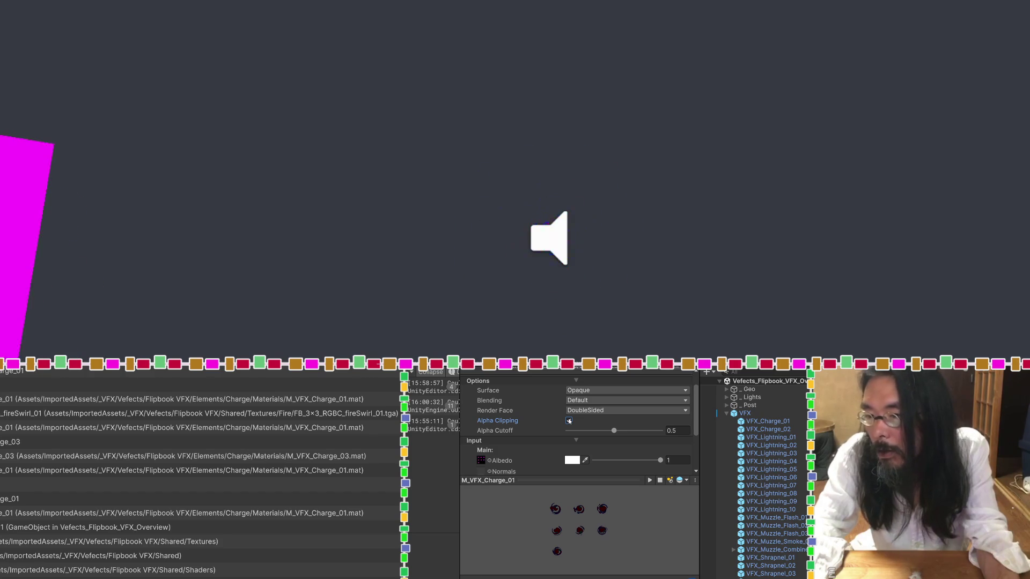
{"action": "left_click", "coordinate": [568, 420]}
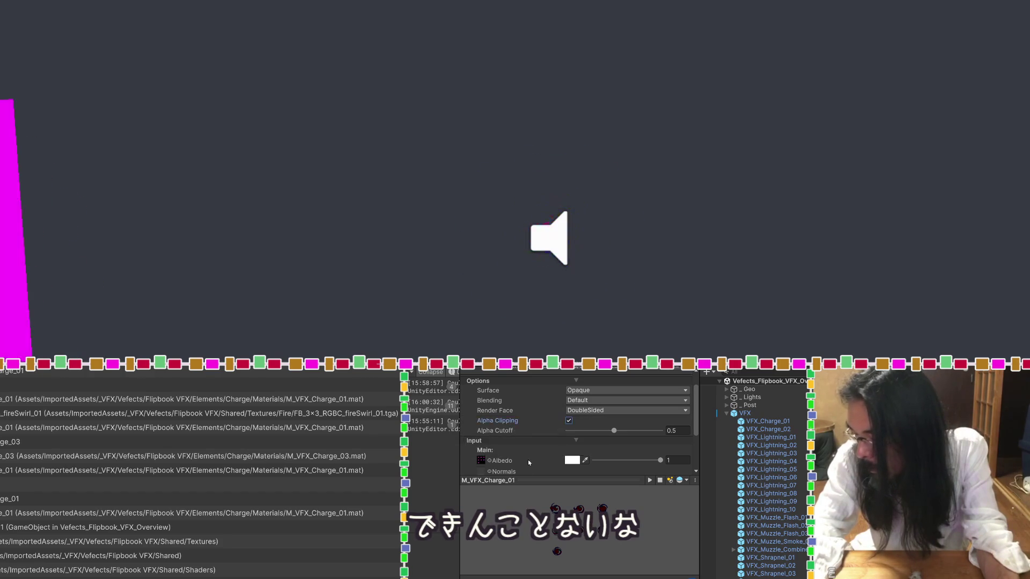
{"action": "scroll", "coordinate": [529, 458], "scroll_direction": "down", "scroll_amount": 3}
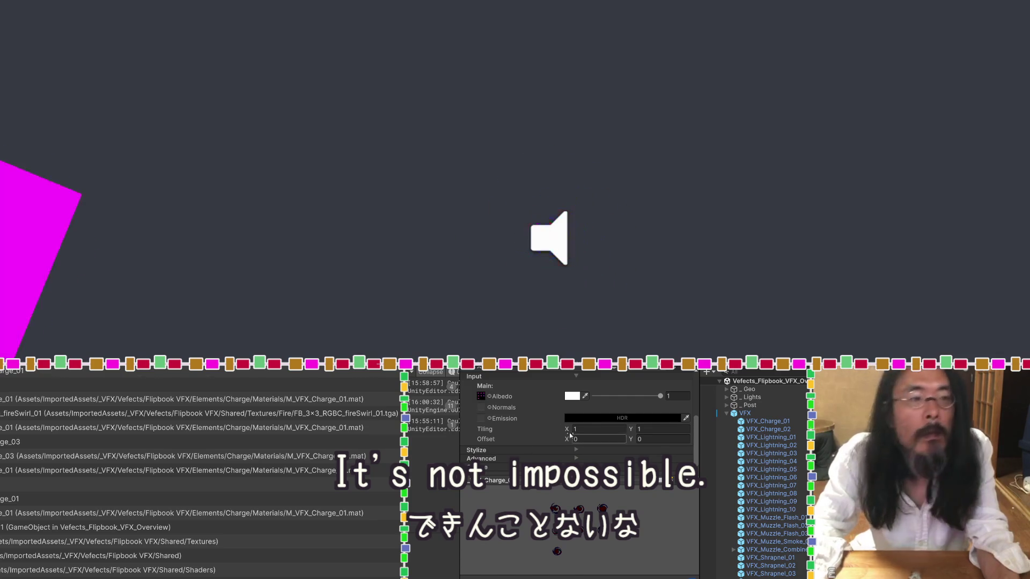
{"action": "scroll", "coordinate": [782, 501], "scroll_direction": "down", "scroll_amount": 7}
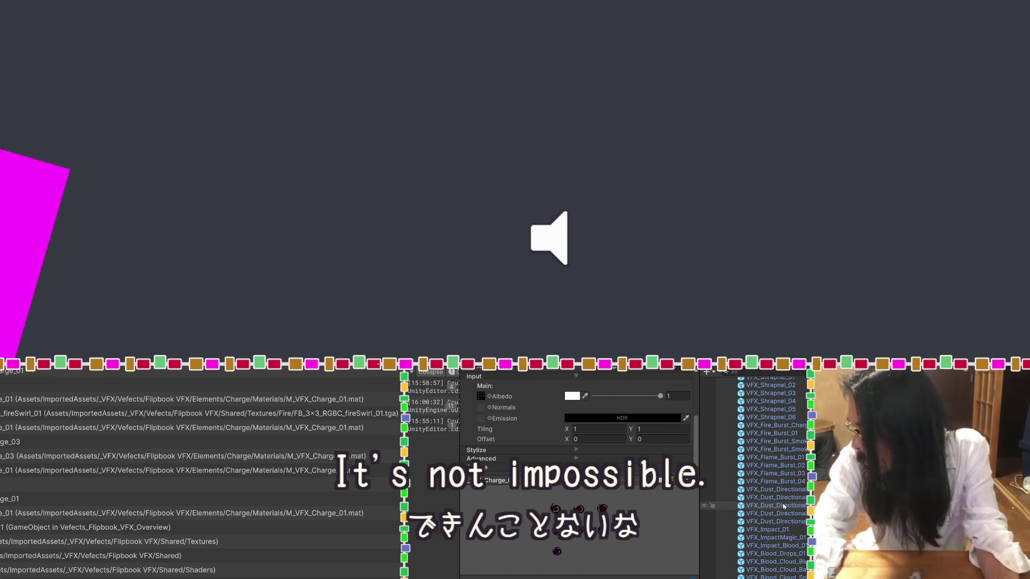
{"action": "scroll", "coordinate": [783, 501], "scroll_direction": "down", "scroll_amount": 8}
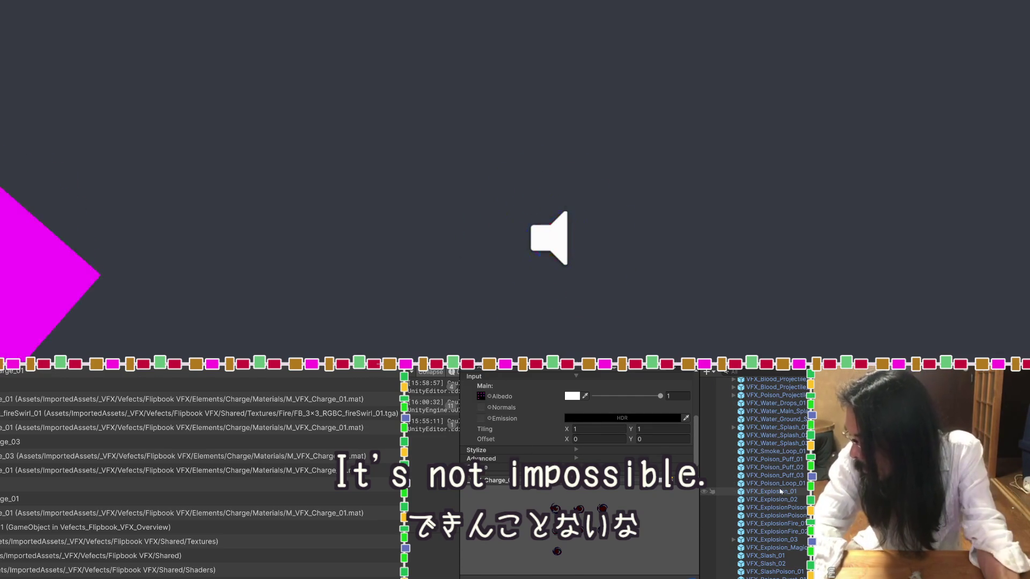
Inspect VFX_Explosion_01's Particle System, then select the Vefects folder in the Project window.
{"action": "left_click", "coordinate": [781, 492]}
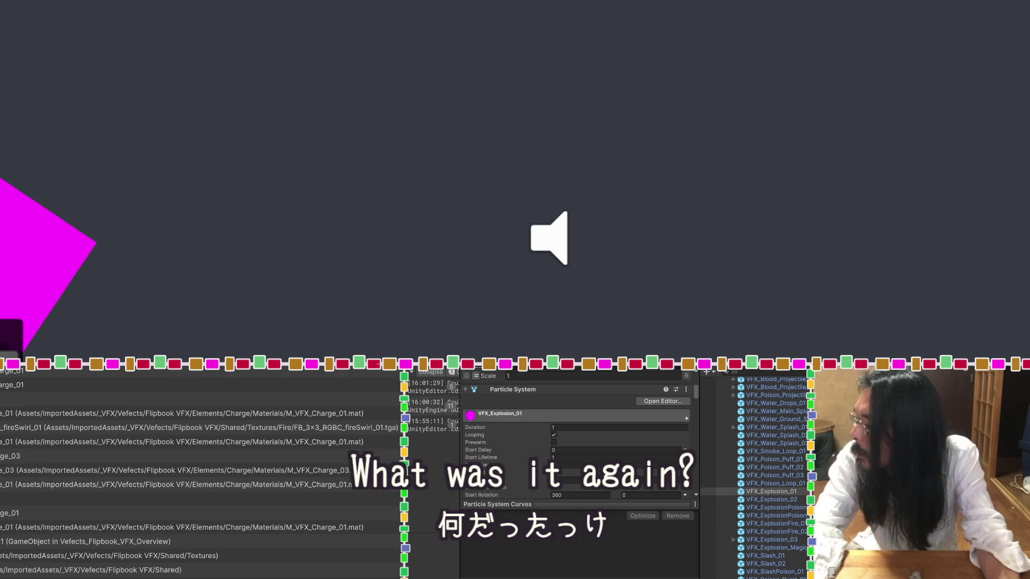
{"action": "left_click", "coordinate": [360, 454]}
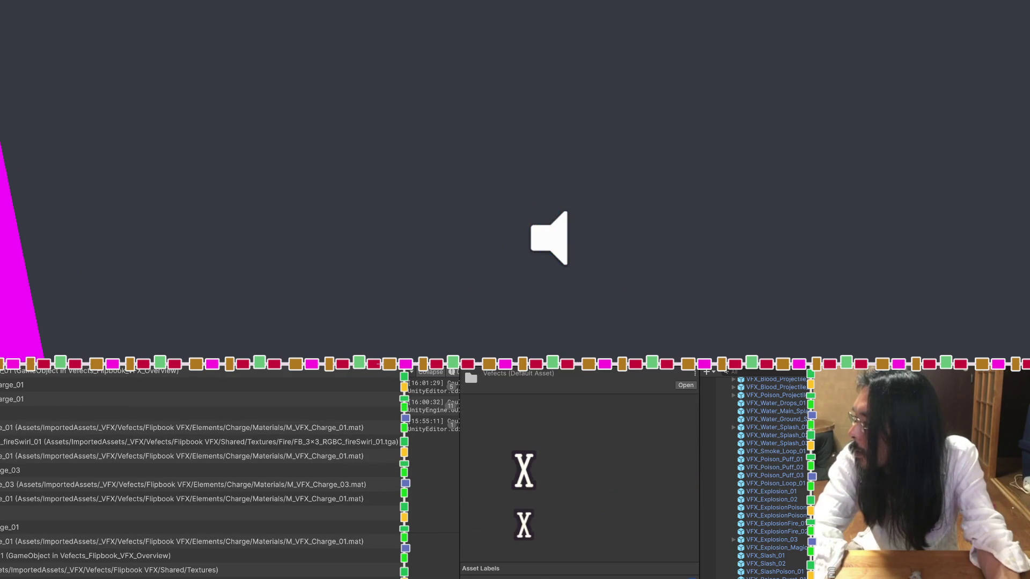
Open the Vefects Pixel Craft VFX.unity scene from Pixel Craft VFX > Demo > Scenes.
{"action": "key", "text": "Down"}
{"action": "key", "text": "Down"}
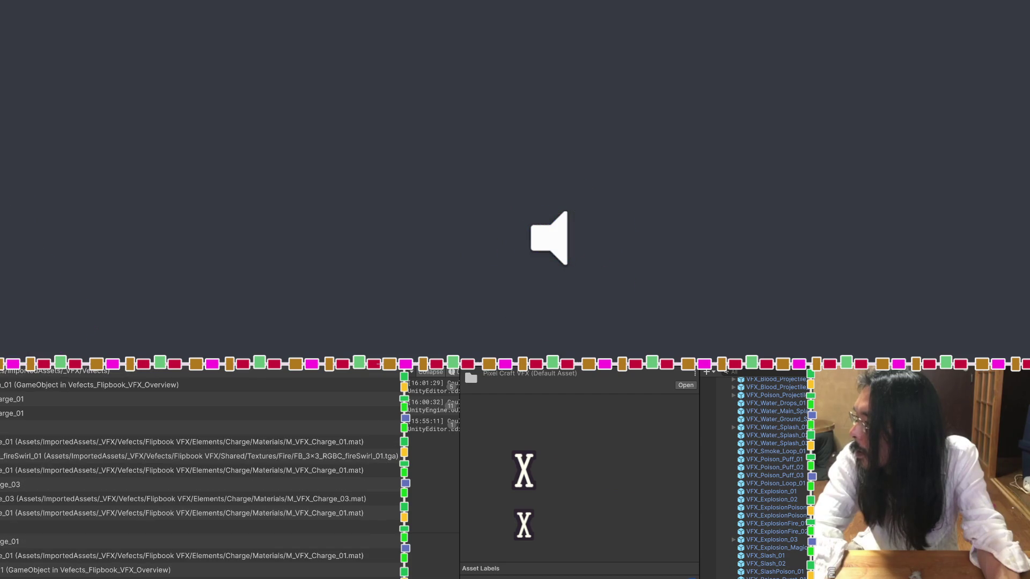
{"action": "key", "text": "Down"}
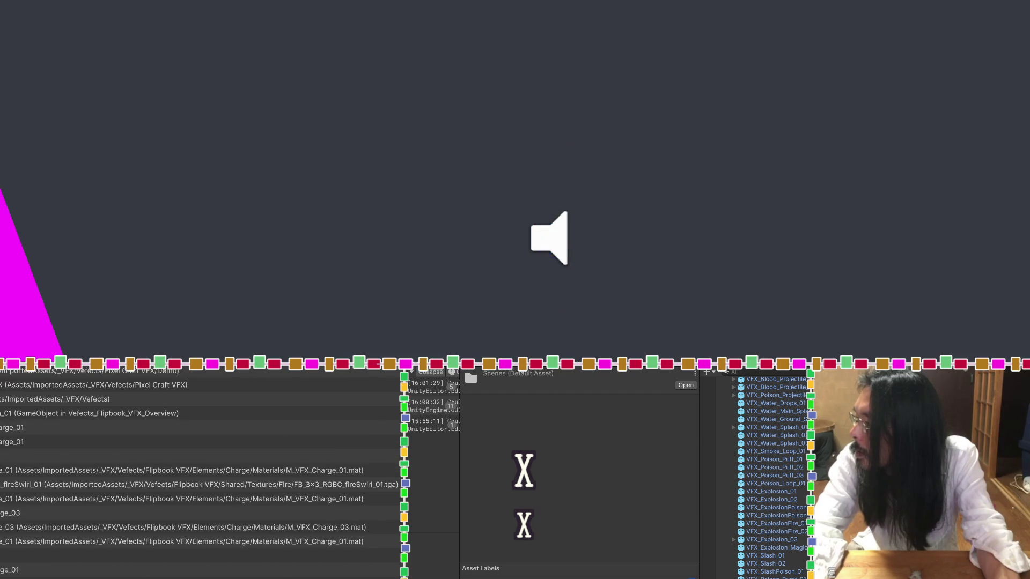
{"action": "key", "text": "Down"}
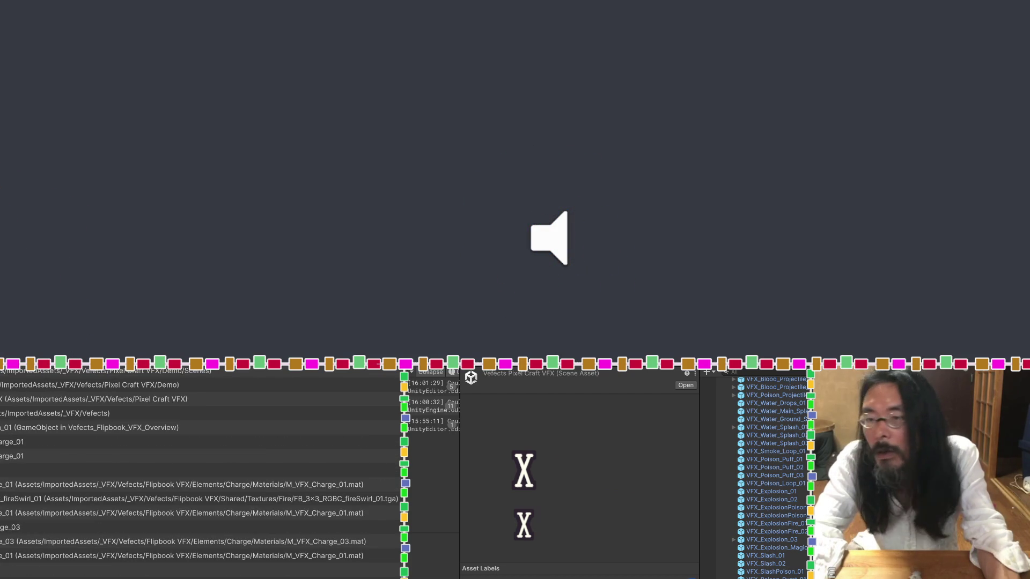
{"action": "key", "text": "Return"}
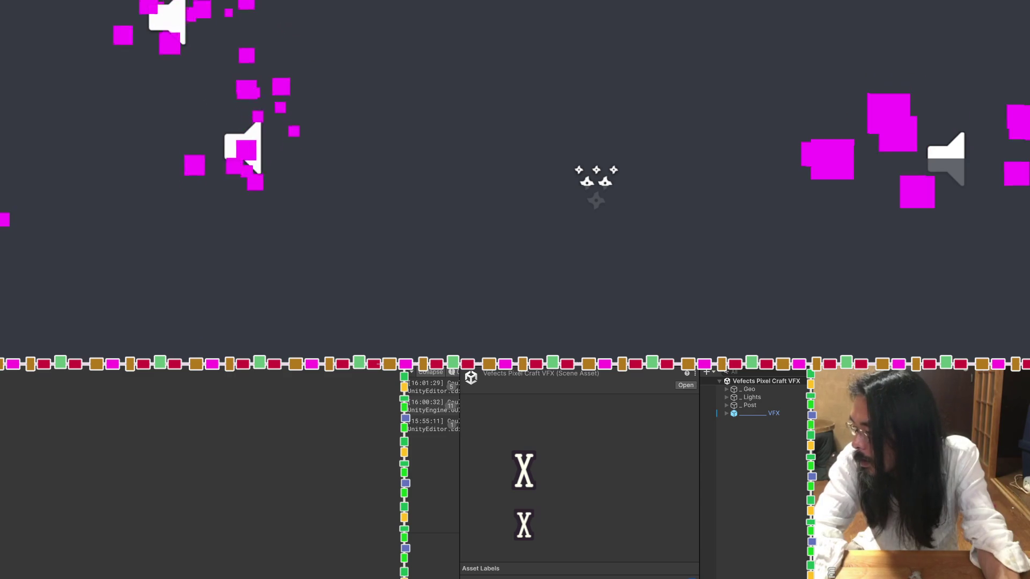
Expand the VFX group to list effects from Bubble to Sword Slash, and pan the scene.
{"action": "left_click", "coordinate": [727, 413]}
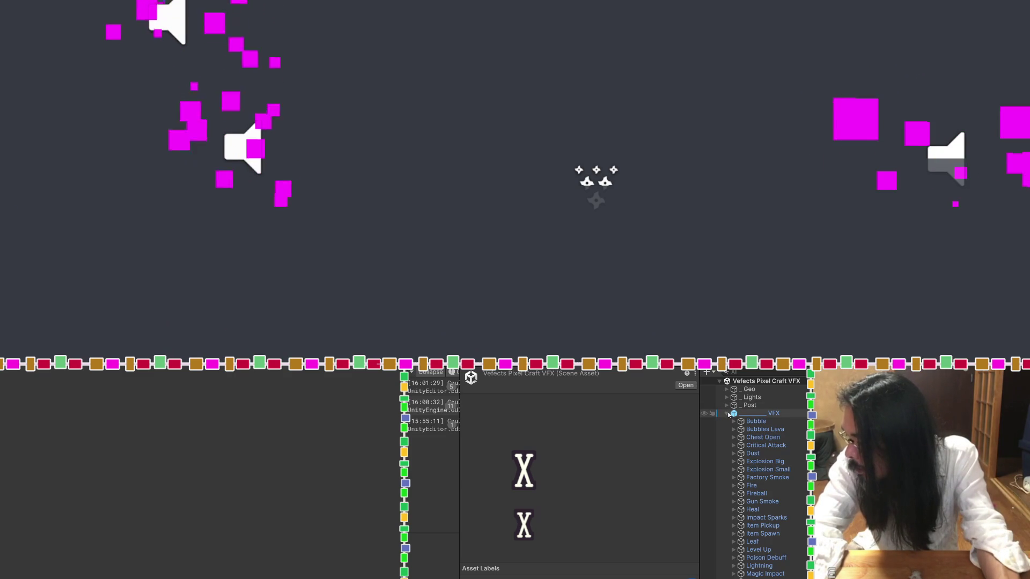
{"action": "scroll", "coordinate": [752, 447], "scroll_direction": "down", "scroll_amount": 2}
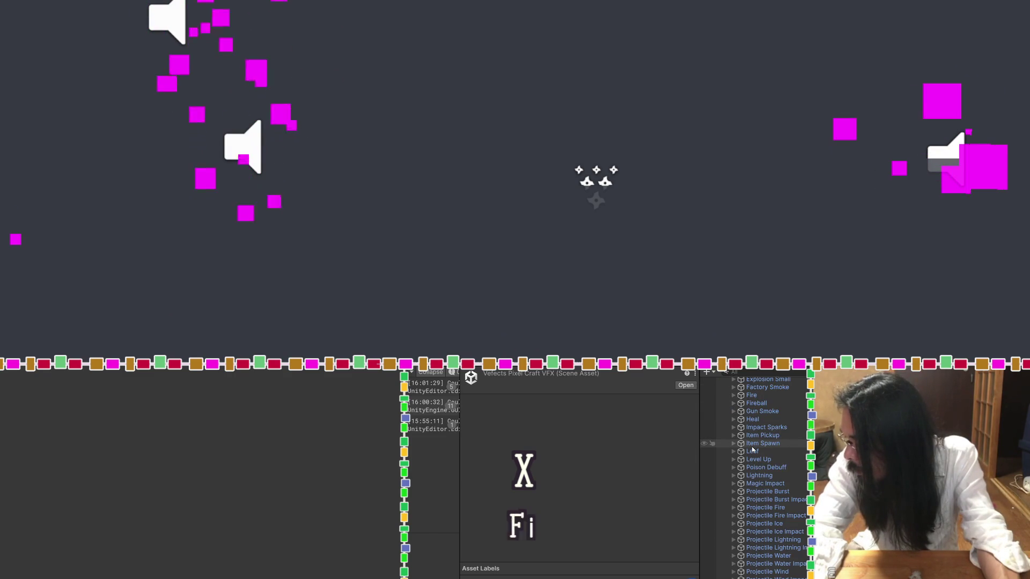
{"action": "scroll", "coordinate": [752, 450], "scroll_direction": "down", "scroll_amount": 3}
{"action": "scroll", "coordinate": [752, 451], "scroll_direction": "down", "scroll_amount": 4}
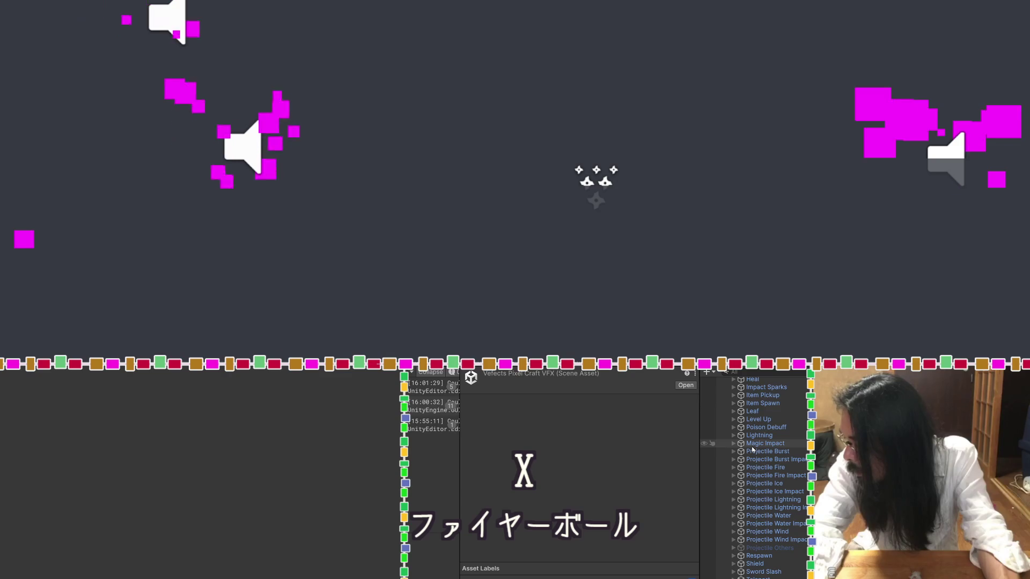
{"action": "scroll", "coordinate": [735, 272], "scroll_direction": "down", "scroll_amount": 6}
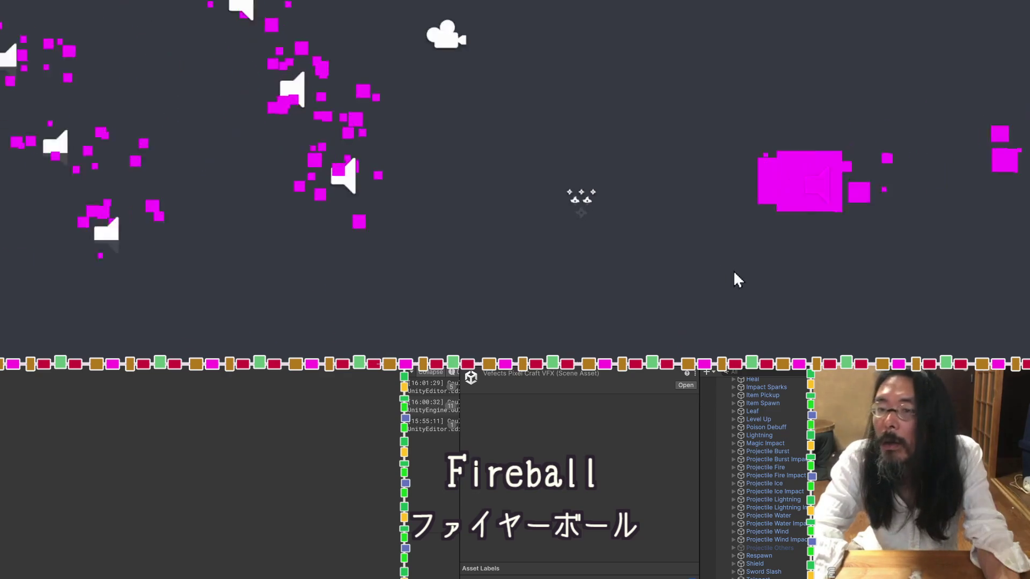
{"action": "scroll", "coordinate": [736, 274], "scroll_direction": "down", "scroll_amount": 4}
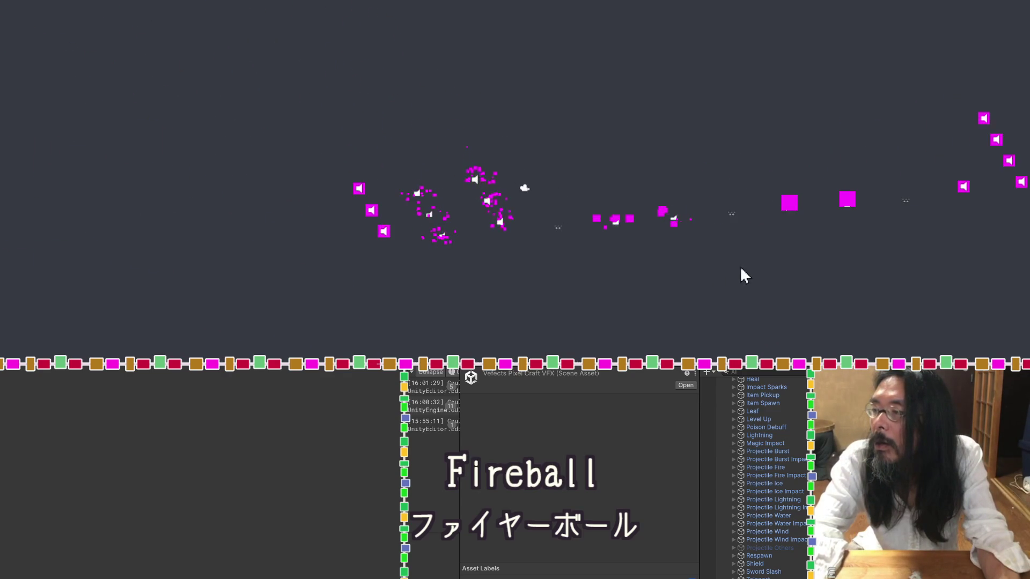
{"action": "left_click_drag", "start_coordinate": [738, 275], "coordinate": [692, 263]}
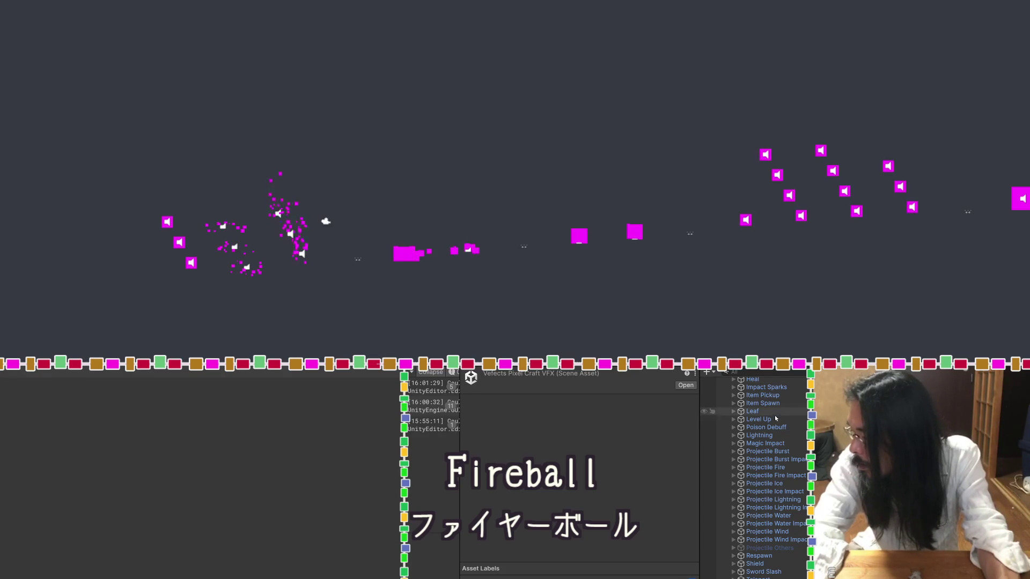
Expand Level Up > VFX_Level_Up_01 in the Hierarchy and select its Level particle system.
{"action": "left_click", "coordinate": [758, 419]}
{"action": "scroll", "coordinate": [492, 499], "scroll_direction": "down", "scroll_amount": 10}
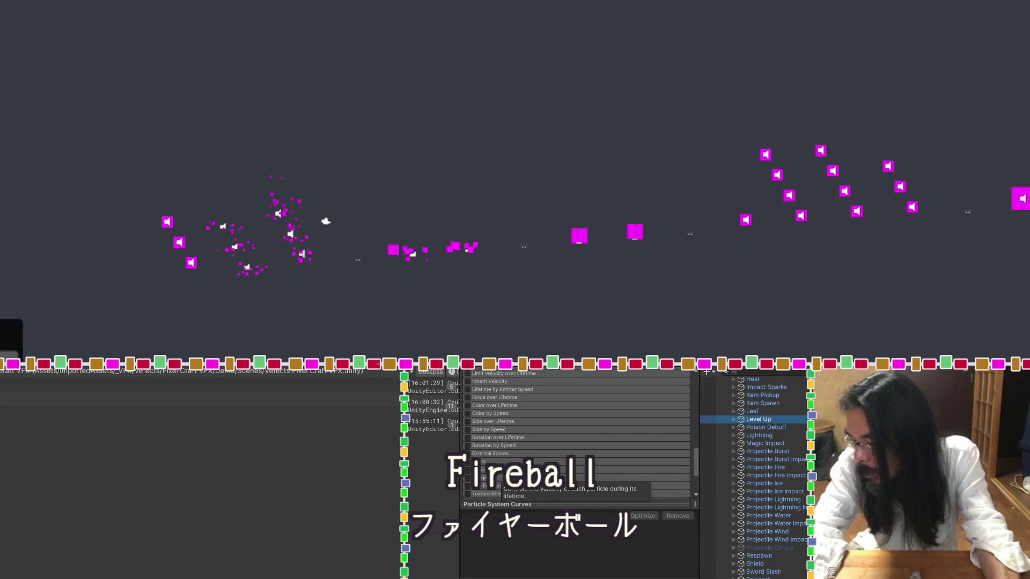
{"action": "left_click", "coordinate": [733, 419]}
{"action": "left_click", "coordinate": [757, 427]}
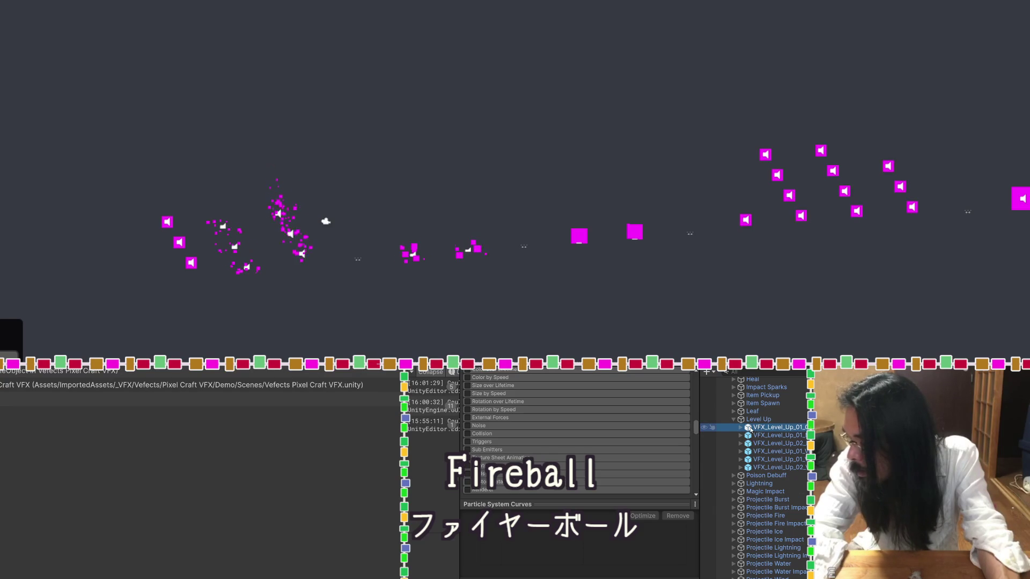
{"action": "scroll", "coordinate": [509, 451], "scroll_direction": "down", "scroll_amount": 10}
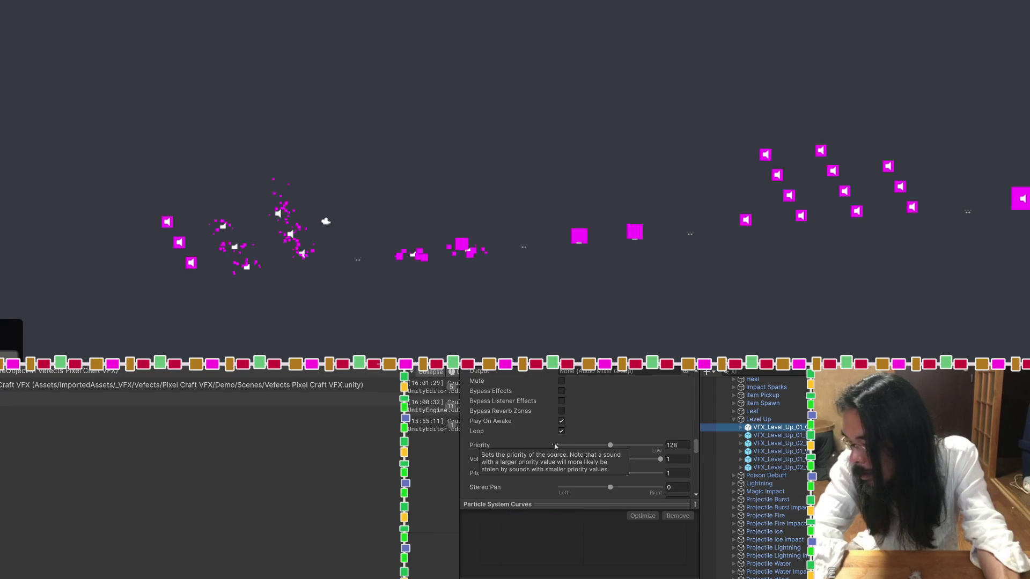
{"action": "scroll", "coordinate": [510, 451], "scroll_direction": "down", "scroll_amount": 4}
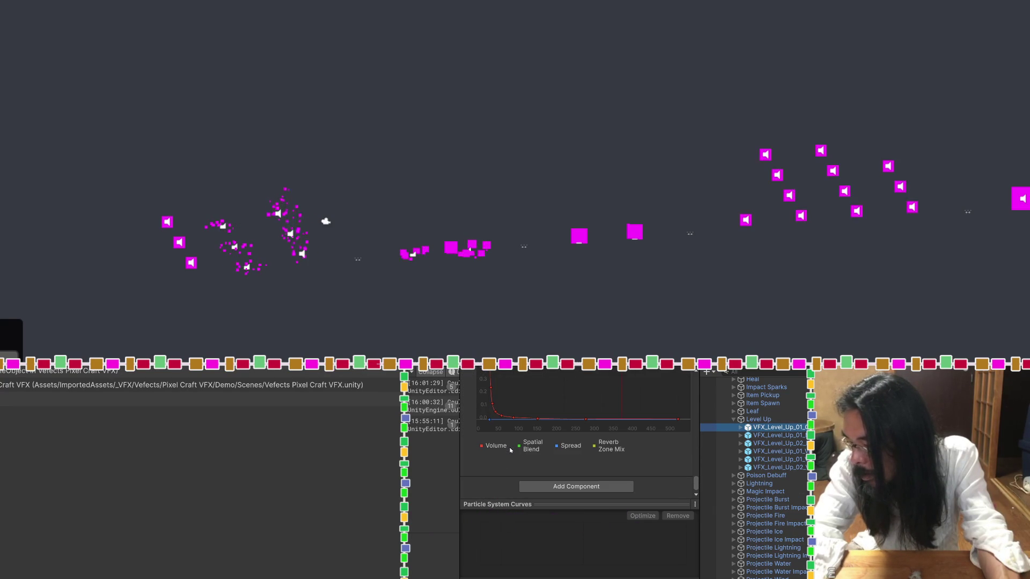
{"action": "left_click", "coordinate": [741, 427]}
{"action": "left_click", "coordinate": [756, 435]}
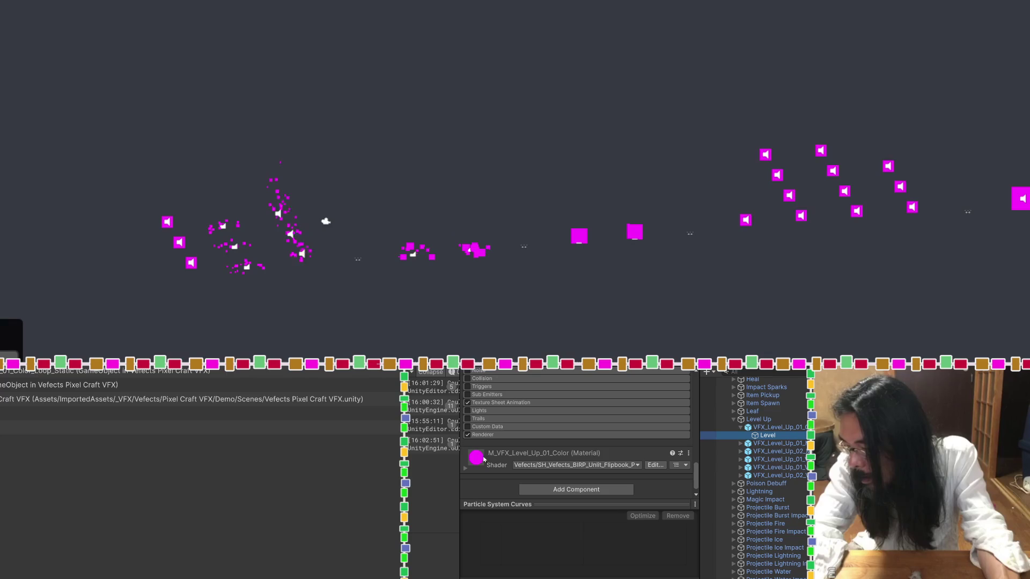
Show the M_VFX_Level_Up_01_Color material's settings in the Inspector.
{"action": "left_click_drag", "start_coordinate": [457, 446], "coordinate": [447, 446]}
{"action": "scroll", "coordinate": [497, 452], "scroll_direction": "up", "scroll_amount": 5}
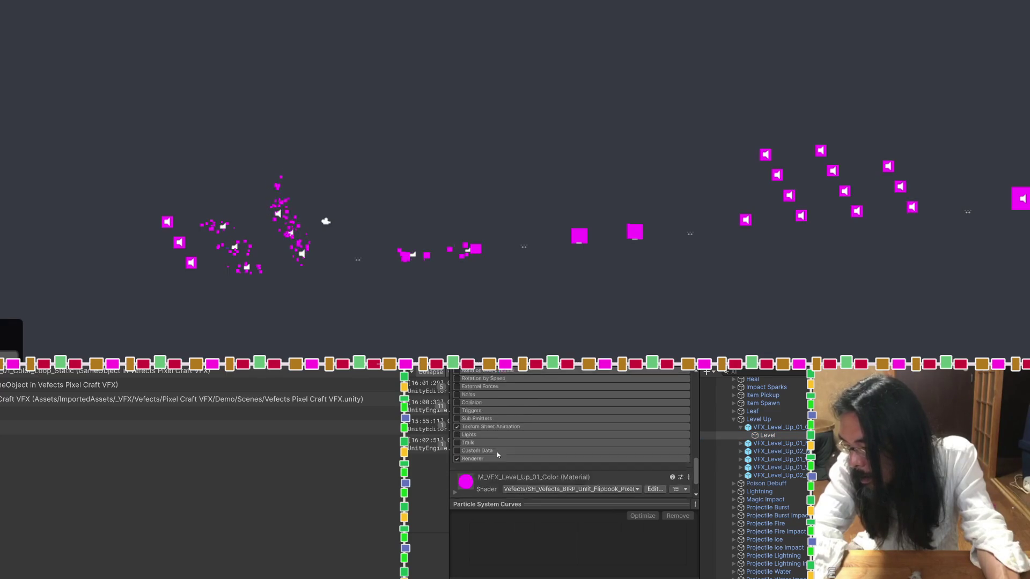
{"action": "scroll", "coordinate": [496, 452], "scroll_direction": "down", "scroll_amount": 5}
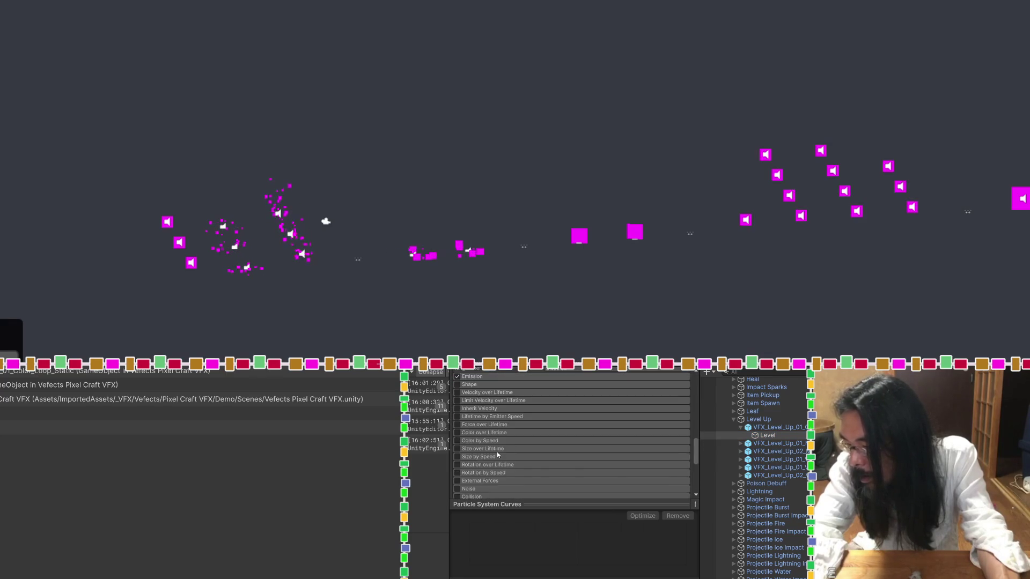
{"action": "left_click", "coordinate": [454, 468]}
{"action": "scroll", "coordinate": [486, 465], "scroll_direction": "down", "scroll_amount": 5}
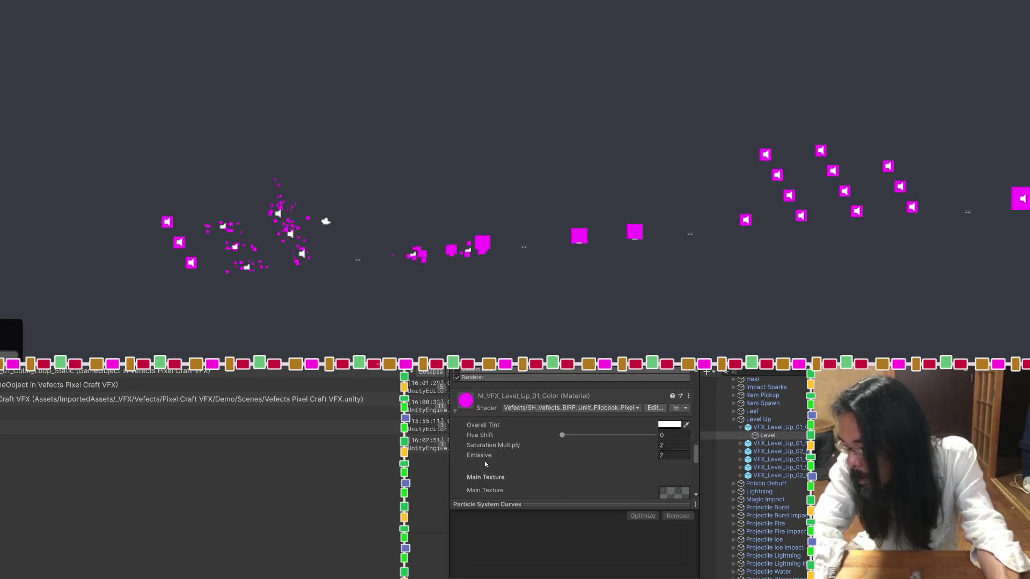
{"action": "scroll", "coordinate": [485, 465], "scroll_direction": "down", "scroll_amount": 5}
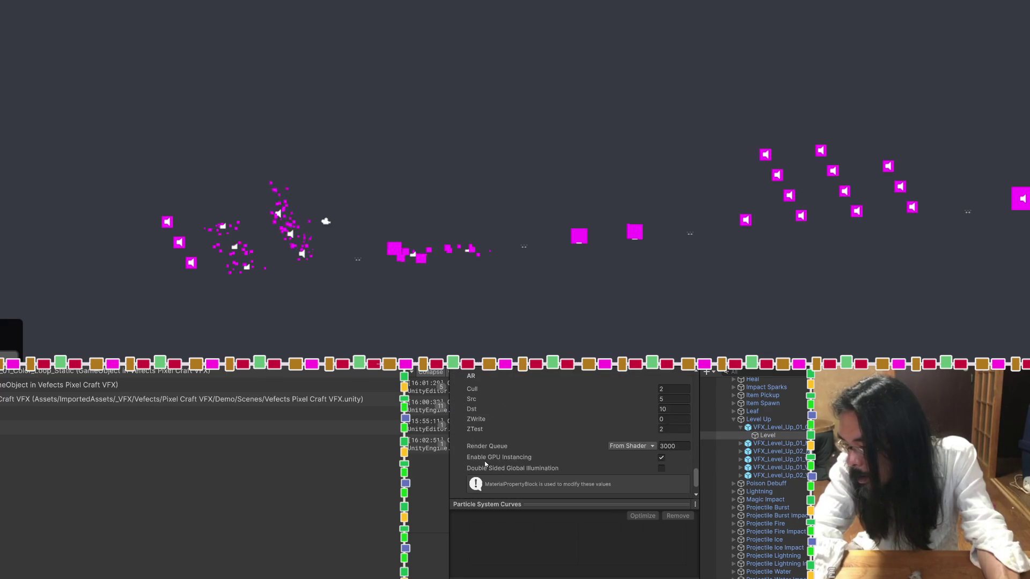
{"action": "scroll", "coordinate": [486, 465], "scroll_direction": "up", "scroll_amount": 5}
{"action": "scroll", "coordinate": [485, 464], "scroll_direction": "up", "scroll_amount": 1}
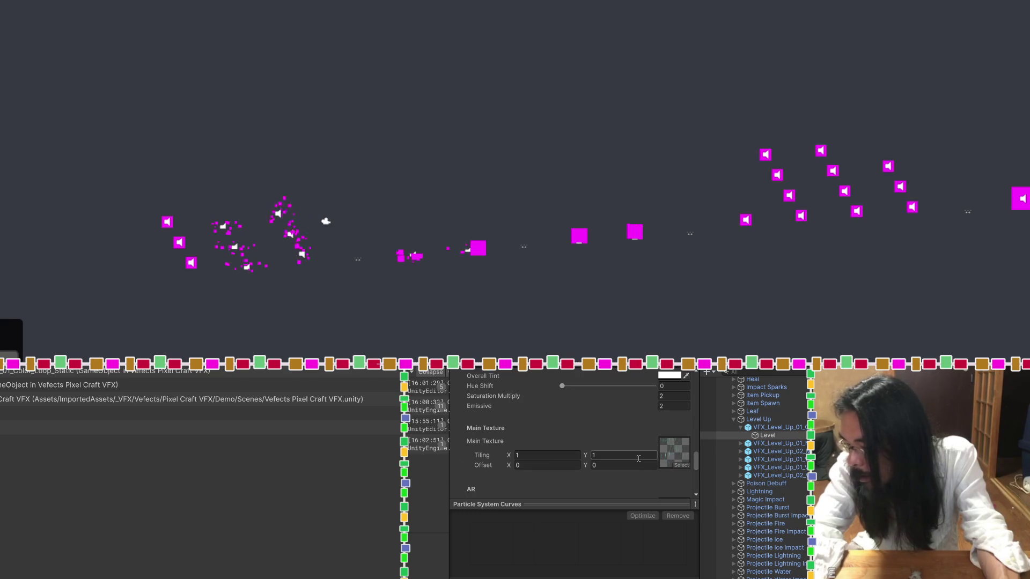
{"action": "scroll", "coordinate": [639, 453], "scroll_direction": "up", "scroll_amount": 1}
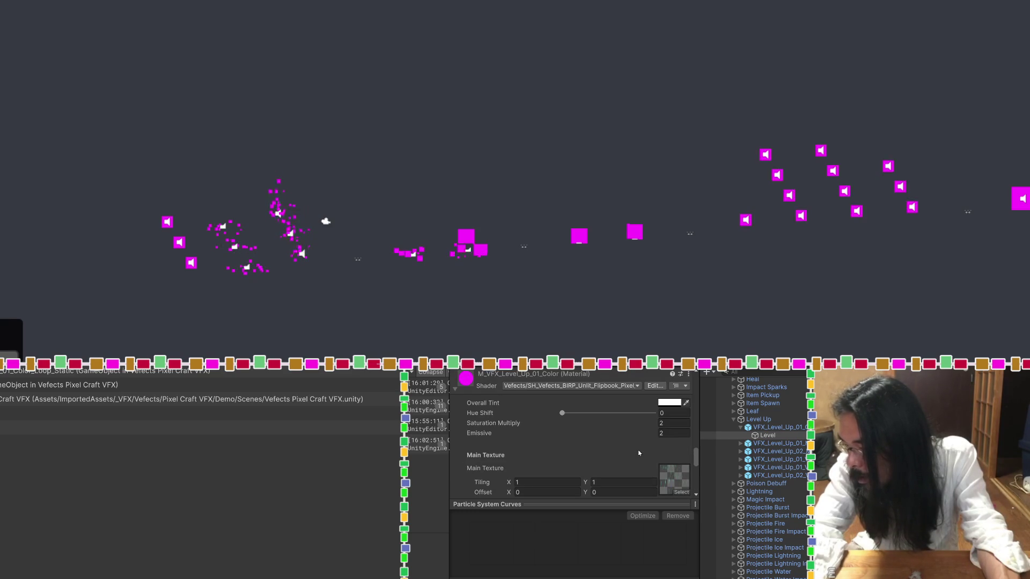
Open the material's main texture in Photoshop from the Main Texture slot.
{"action": "left_click", "coordinate": [667, 481]}
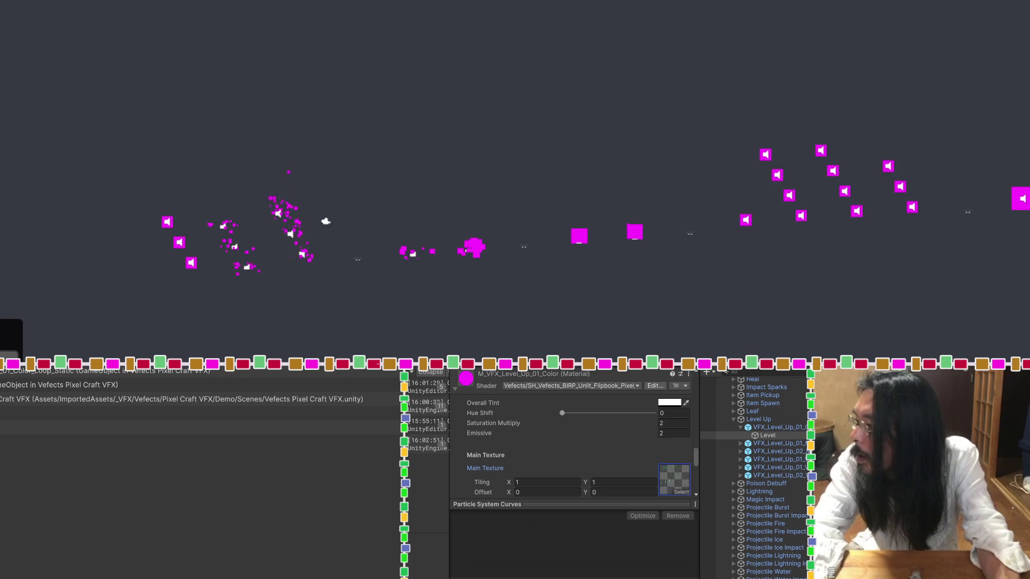
{"action": "left_click", "coordinate": [673, 479]}
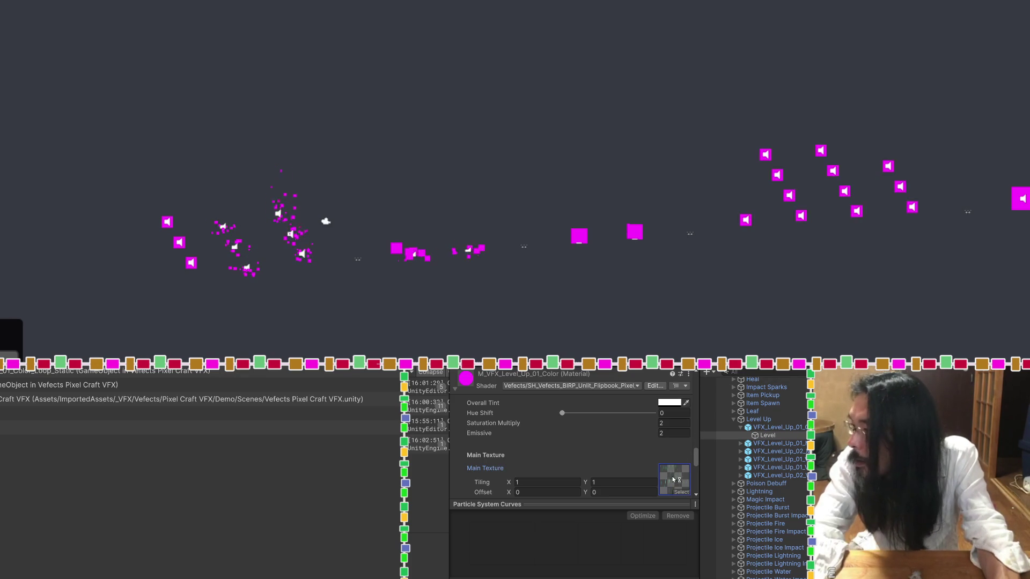
{"action": "double_click", "coordinate": [673, 478]}
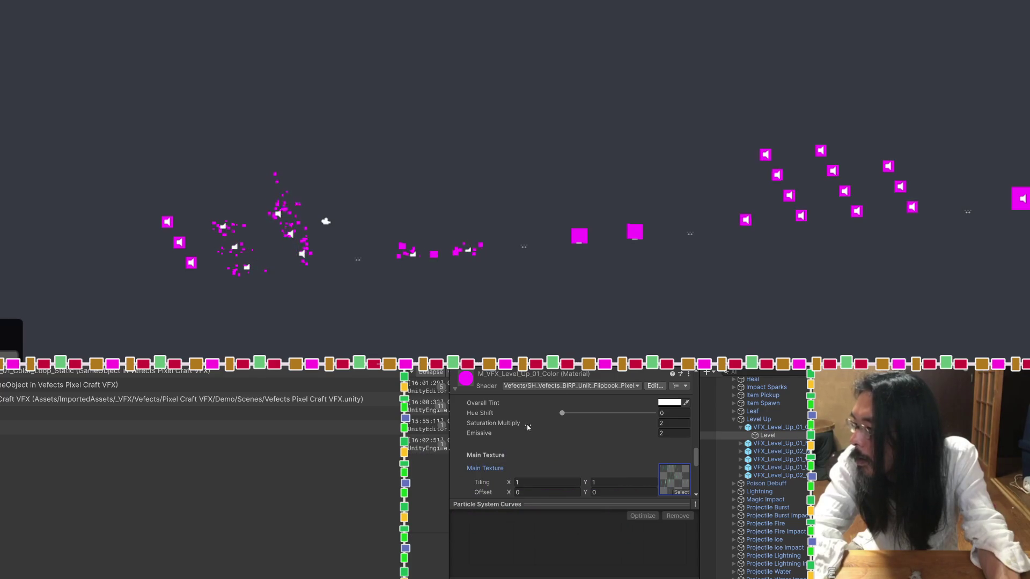
Set the material to MK/Toon/URP/Standard/Simple + Outline and frame Level in the Scene view.
{"action": "left_click", "coordinate": [543, 386]}
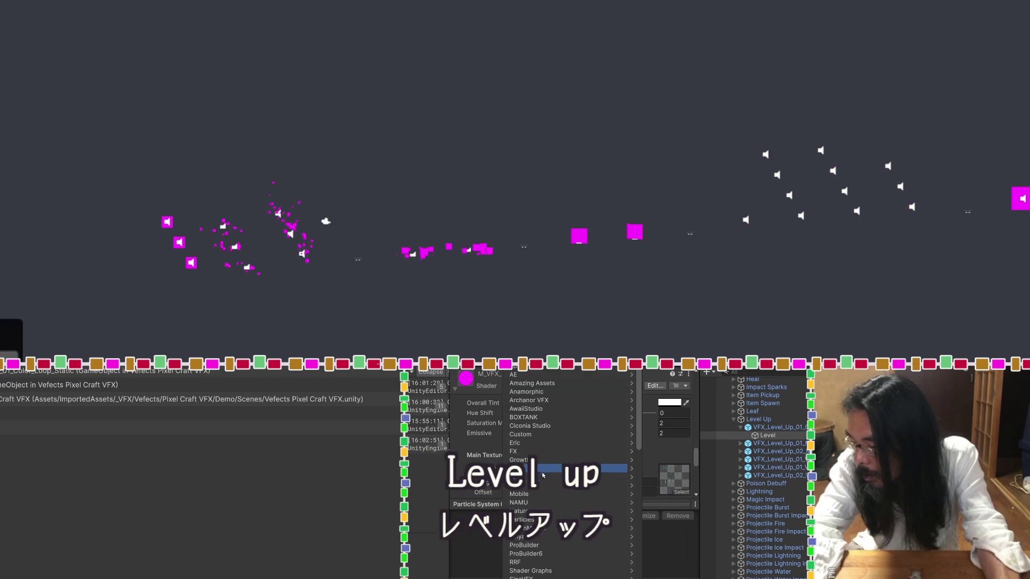
{"action": "key", "text": "Escape"}
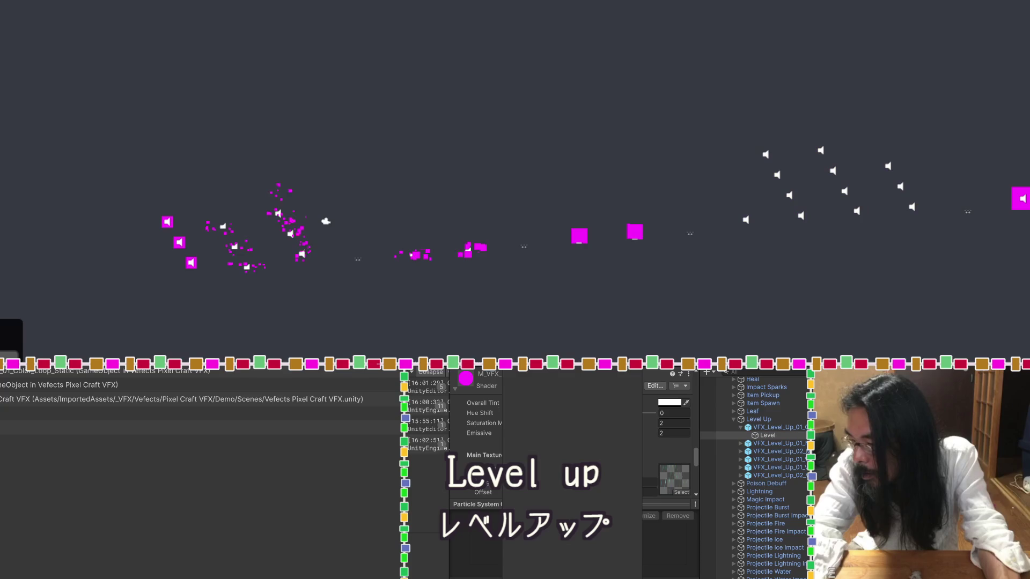
{"action": "left_click", "coordinate": [543, 386]}
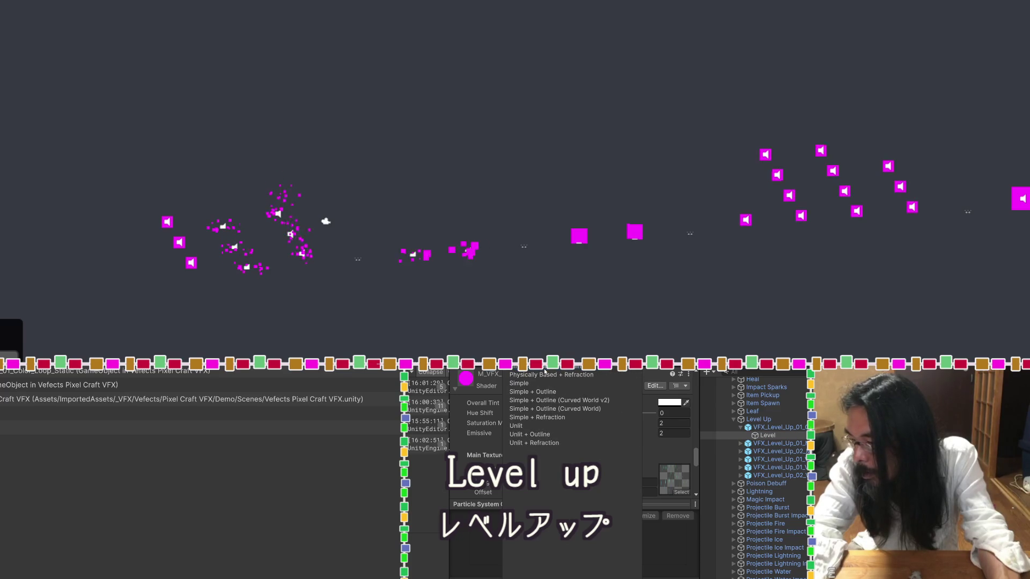
{"action": "left_click", "coordinate": [543, 392]}
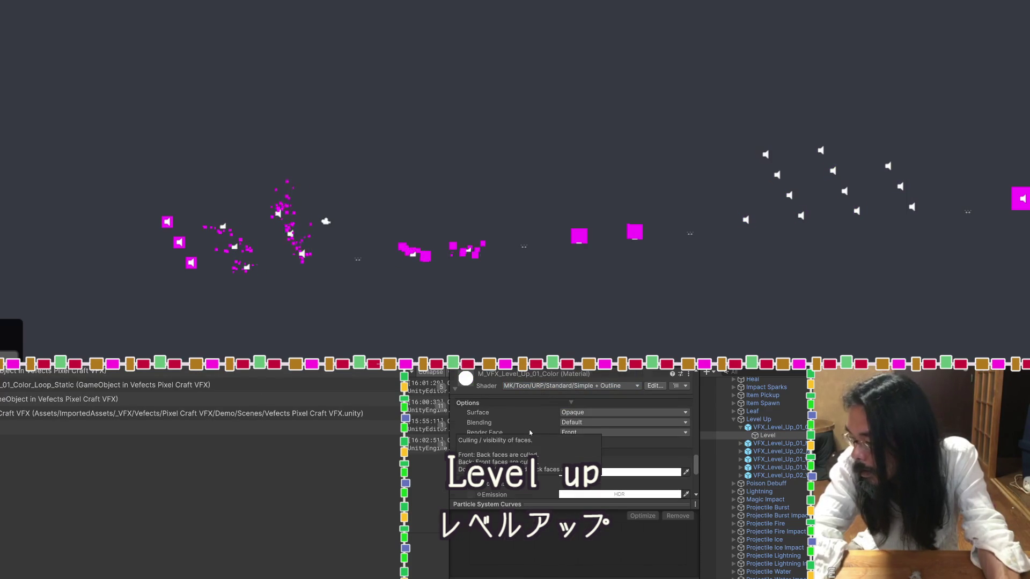
{"action": "scroll", "coordinate": [531, 434], "scroll_direction": "down", "scroll_amount": 5}
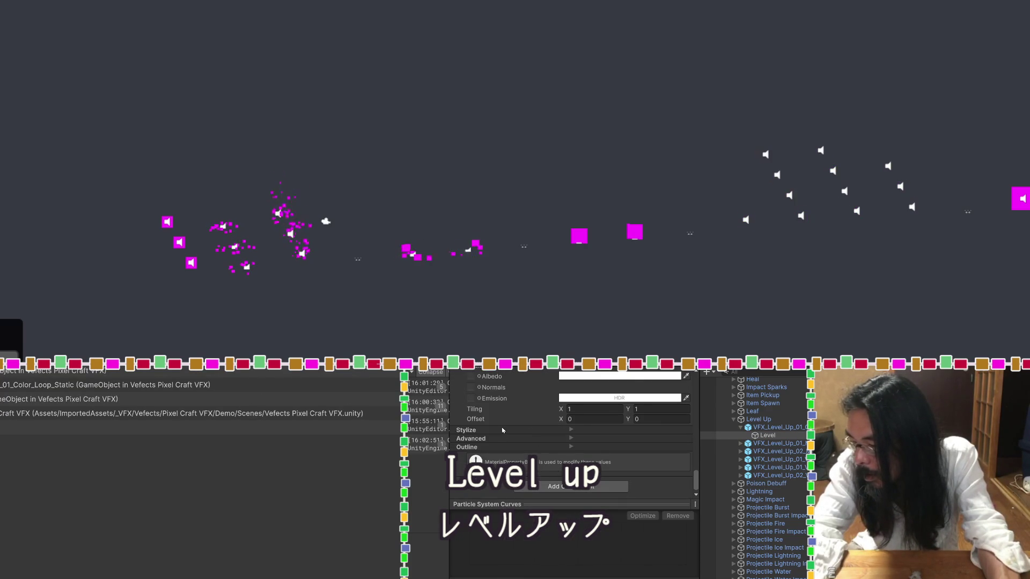
{"action": "scroll", "coordinate": [503, 430], "scroll_direction": "up", "scroll_amount": 3}
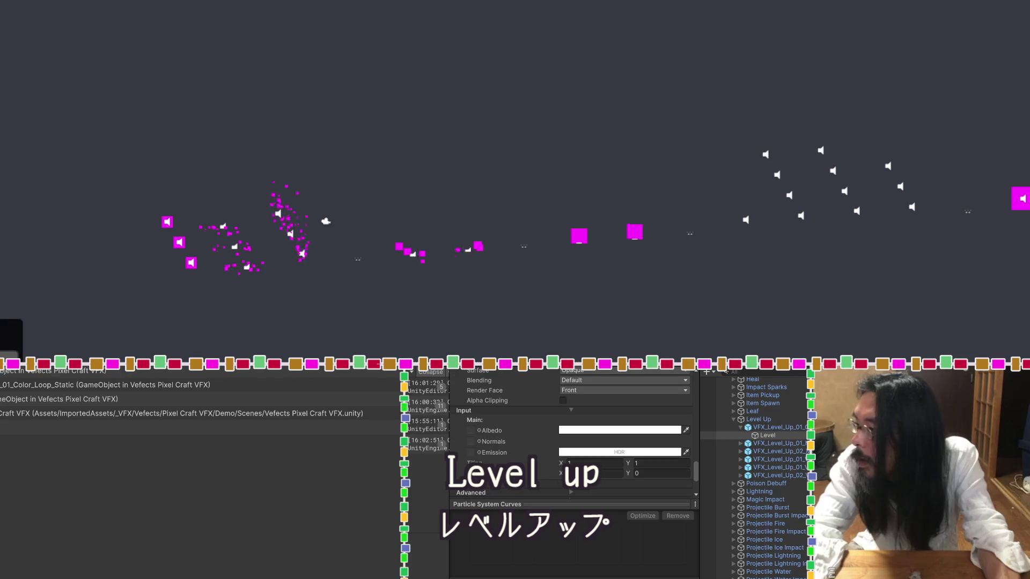
{"action": "scroll", "coordinate": [510, 396], "scroll_direction": "up", "scroll_amount": 2}
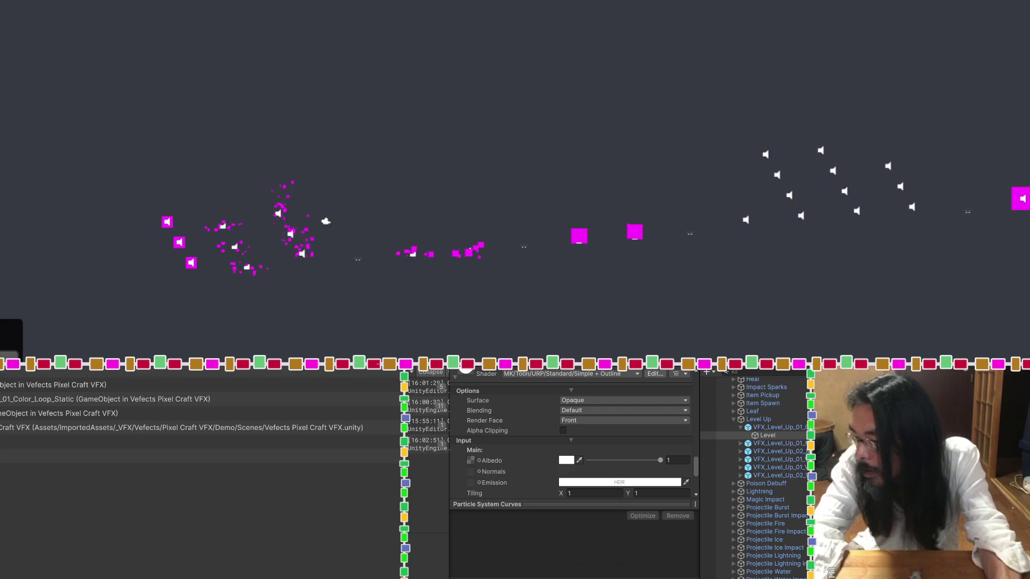
{"action": "scroll", "coordinate": [520, 437], "scroll_direction": "down", "scroll_amount": 2}
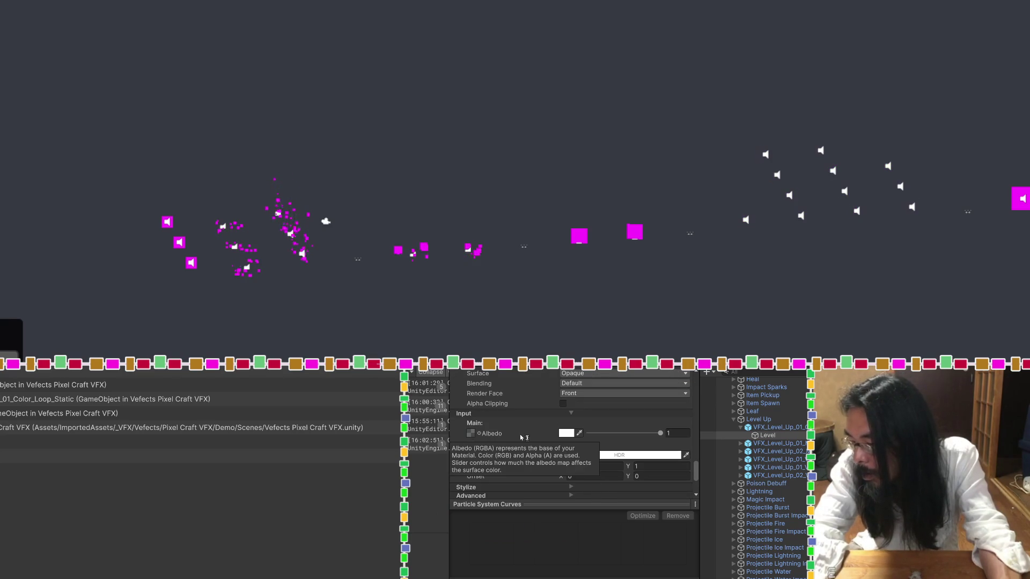
{"action": "double_click", "coordinate": [762, 435]}
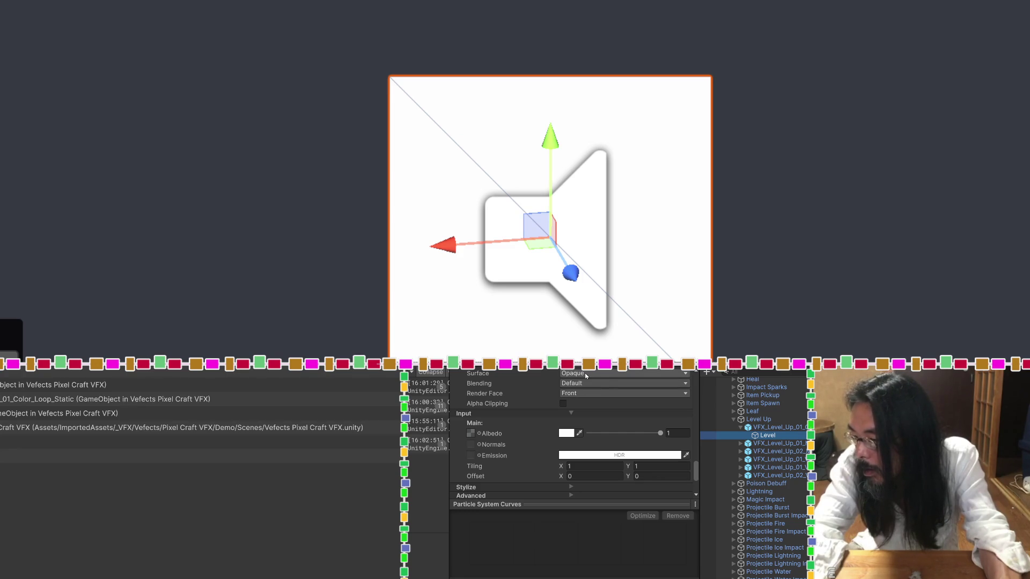
Keep Opaque surface, Default blending and Front render face, and turn on Alpha Clipping at 0.5.
{"action": "left_click", "coordinate": [586, 383]}
{"action": "left_click", "coordinate": [625, 384]}
{"action": "left_click", "coordinate": [627, 396]}
{"action": "left_click", "coordinate": [626, 396]}
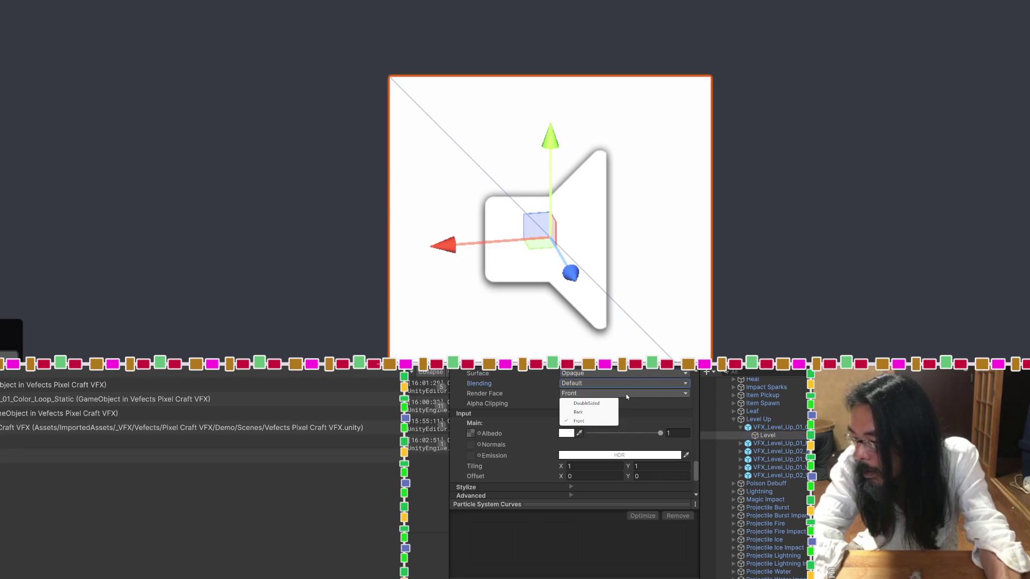
{"action": "left_click", "coordinate": [647, 406]}
{"action": "left_click", "coordinate": [563, 403]}
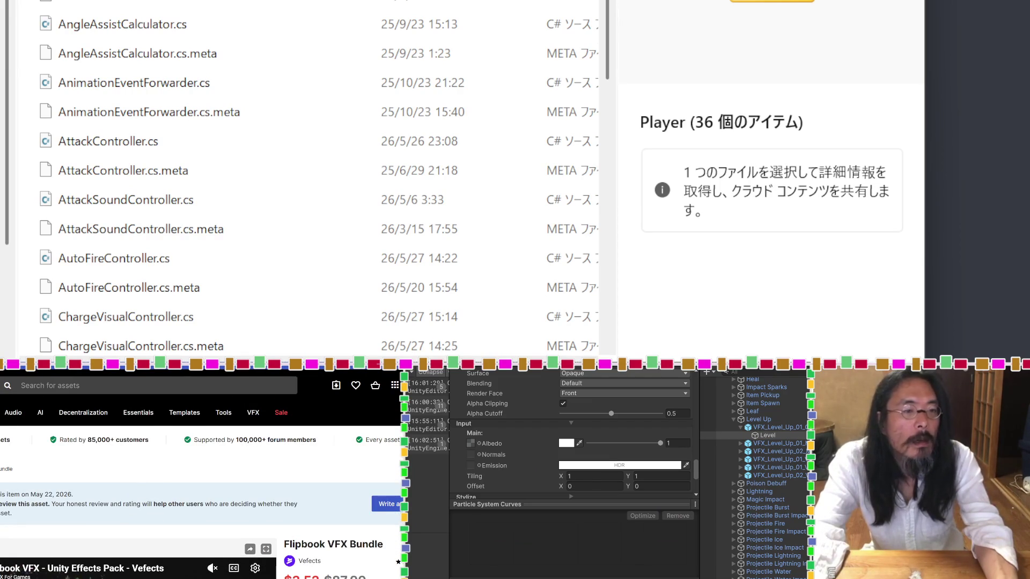
Play the product's preview video on the store page.
{"action": "scroll", "coordinate": [250, 489], "scroll_direction": "down", "scroll_amount": 3}
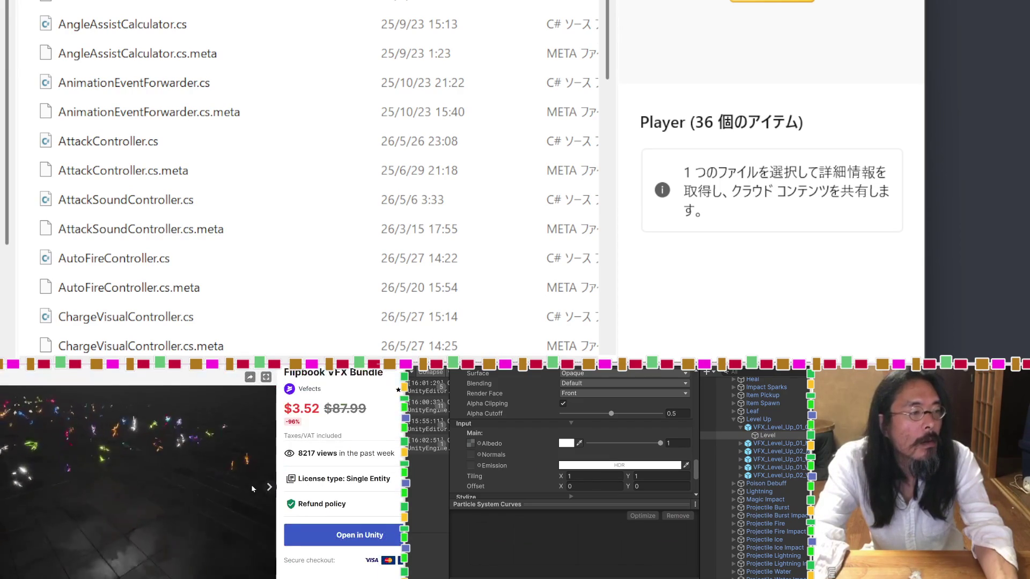
{"action": "left_click", "coordinate": [269, 487]}
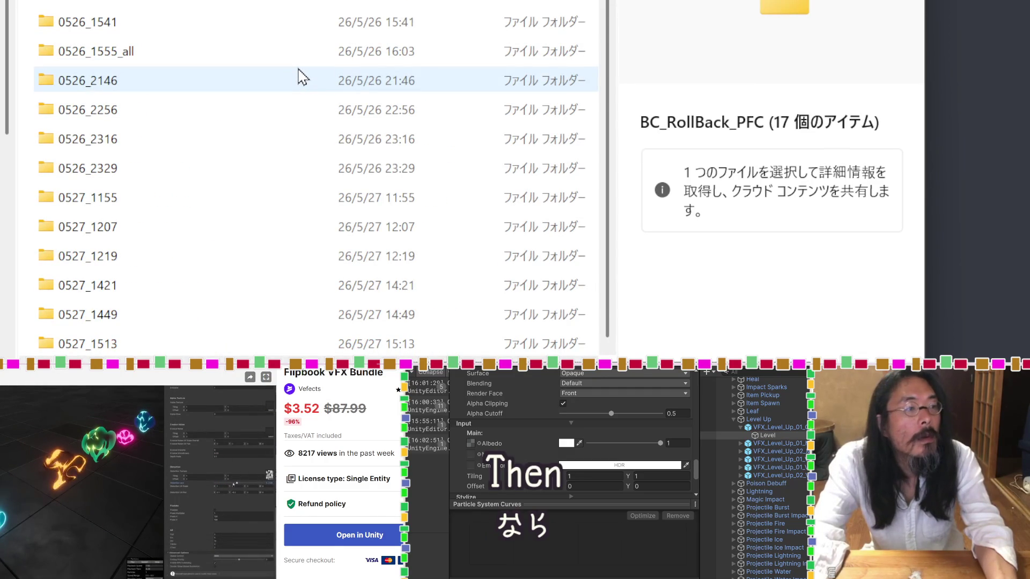
{"action": "mouse_move", "coordinate": [303, 79]}
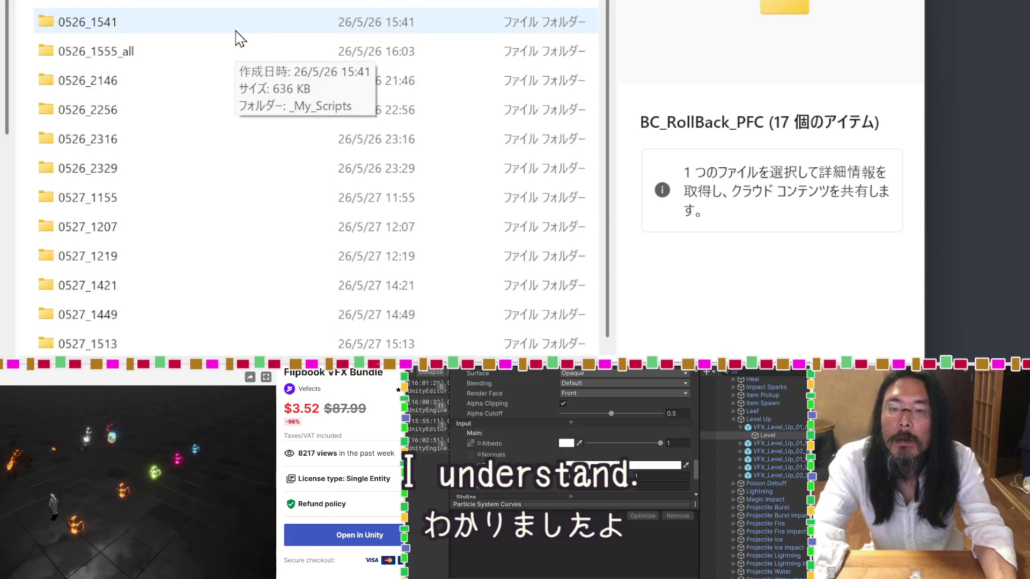
{"action": "scroll", "coordinate": [240, 38], "scroll_direction": "up", "scroll_amount": 1}
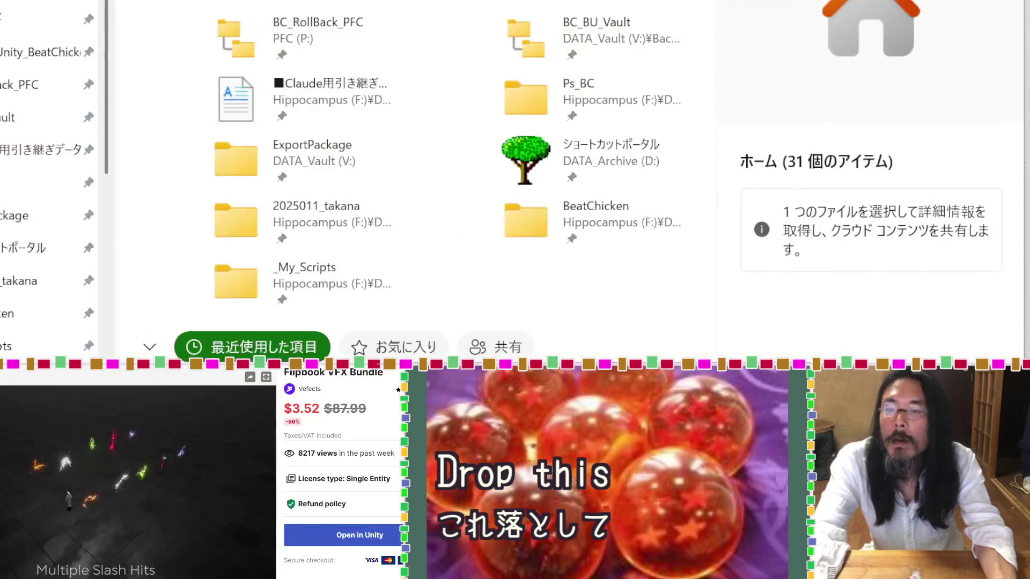
Open 202506_Unity_BeatChicken > Unity_BC and bring up the file list's context menu.
{"action": "left_click", "coordinate": [39, 61]}
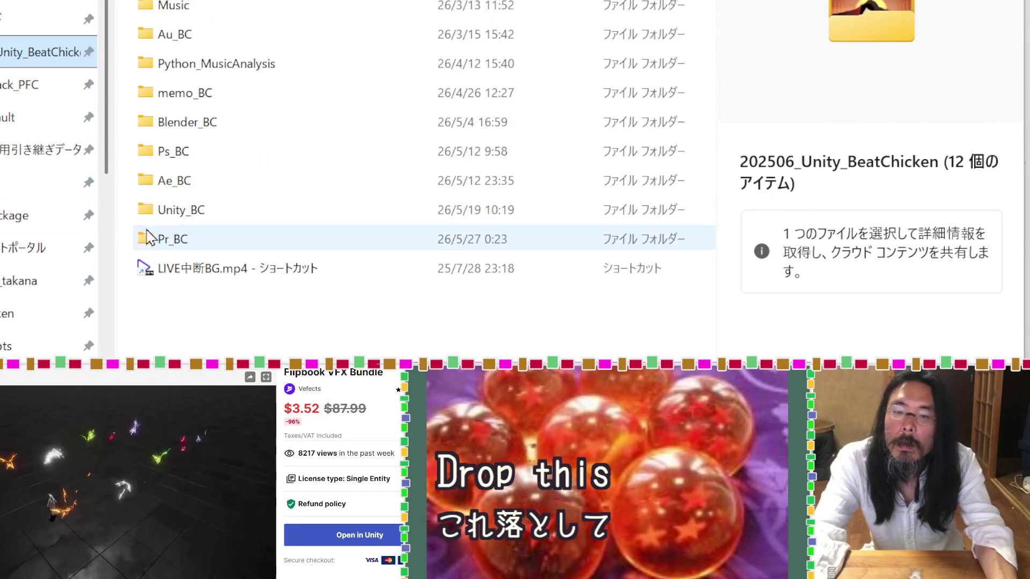
{"action": "double_click", "coordinate": [153, 210]}
{"action": "right_click", "coordinate": [227, 145]}
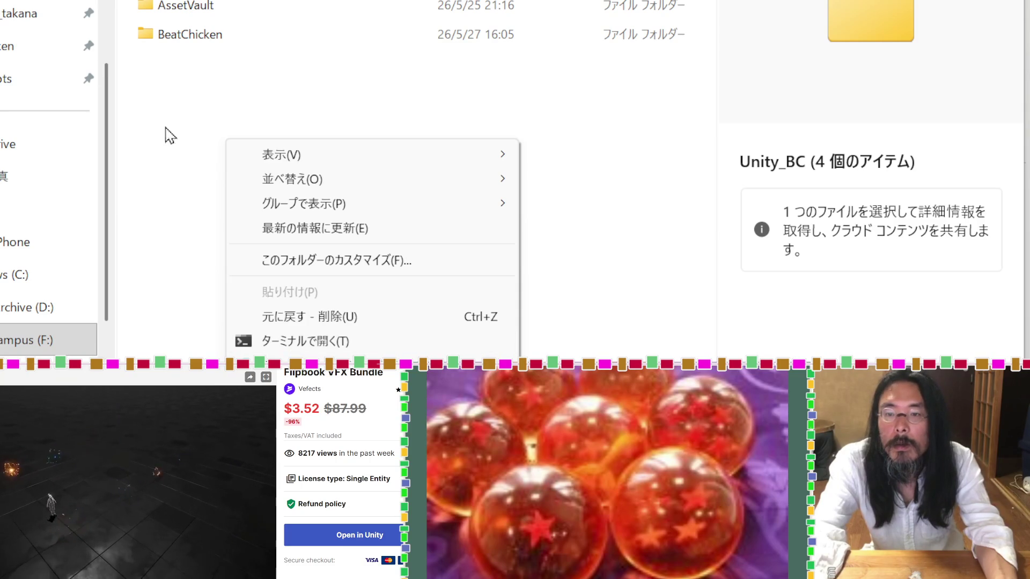
{"action": "scroll", "coordinate": [346, 372], "scroll_direction": "up", "scroll_amount": 3}
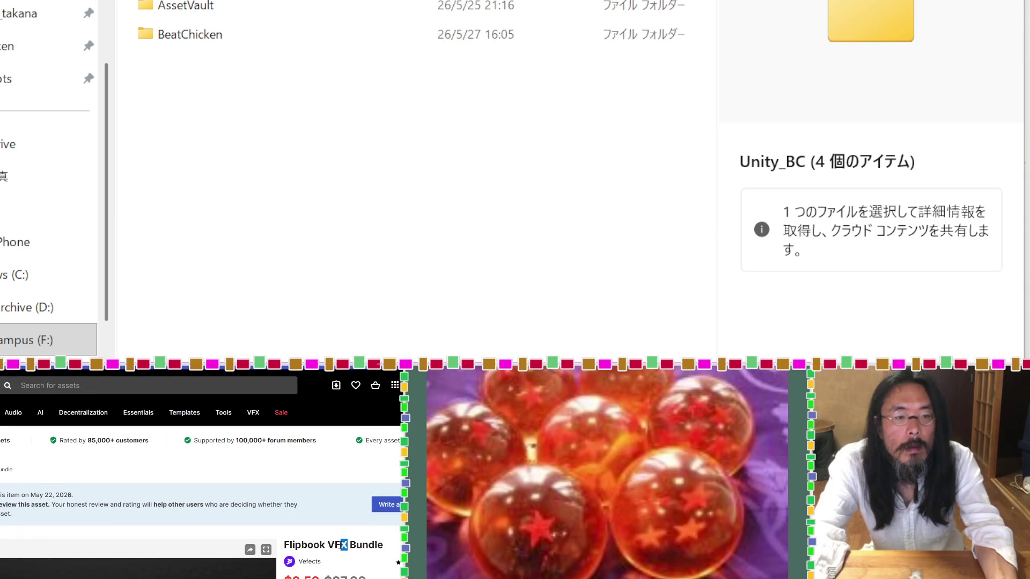
Create a new folder inside Unity_BC.
{"action": "right_click", "coordinate": [186, 125]}
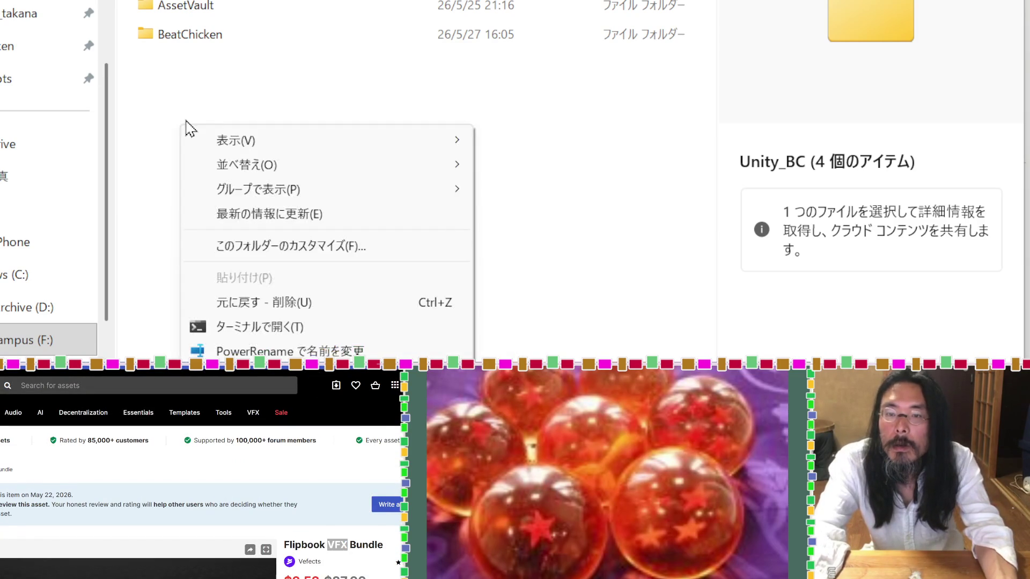
{"action": "left_click", "coordinate": [643, 330]}
{"action": "type", "text": "VFX"}
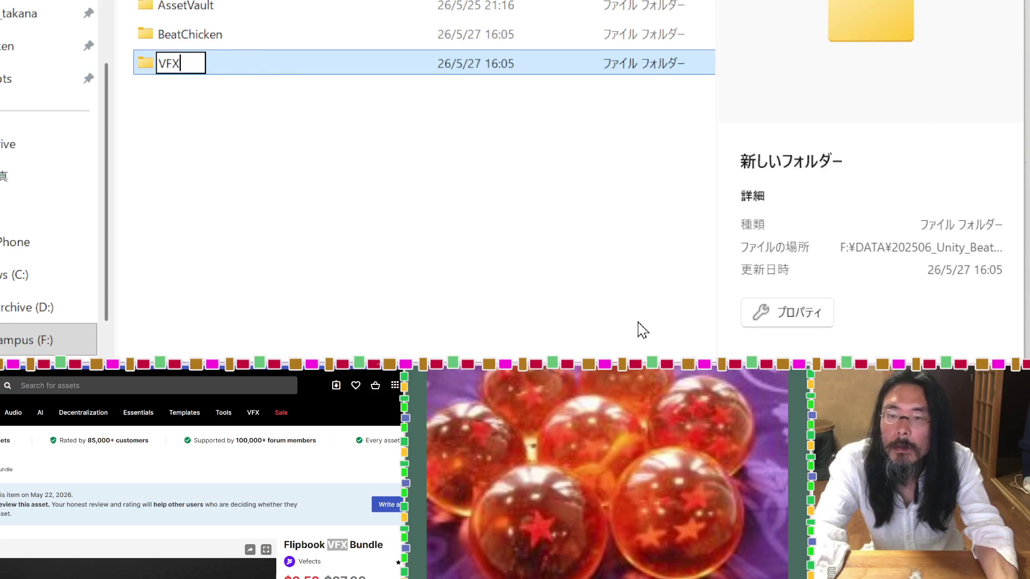
{"action": "key", "text": "ctrl+a"}
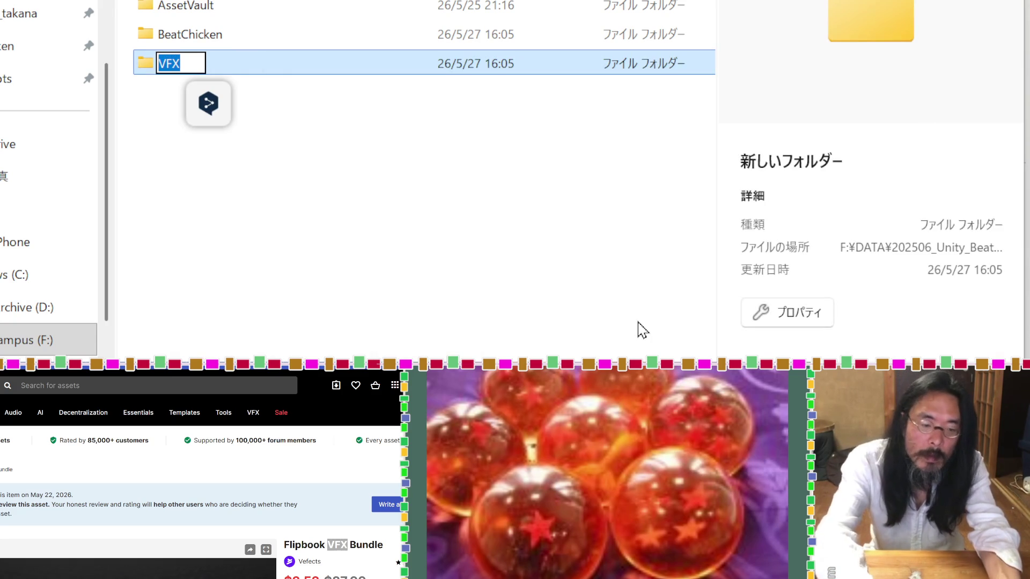
{"action": "type", "text": "Bu"}
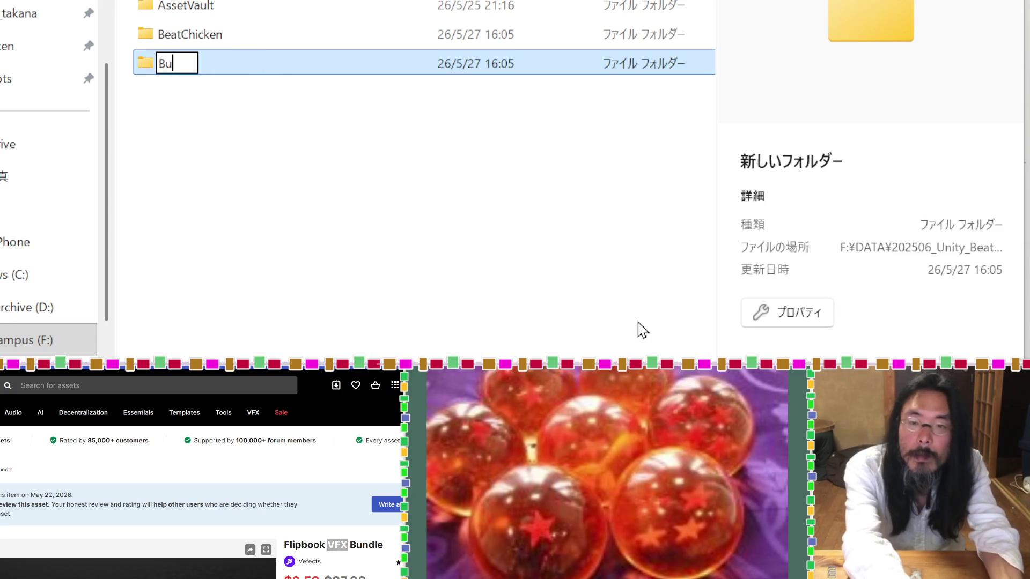
Copy 'Built-in' from the store page and name the new folder Built-in.
{"action": "scroll", "coordinate": [213, 530], "scroll_direction": "down", "scroll_amount": 10}
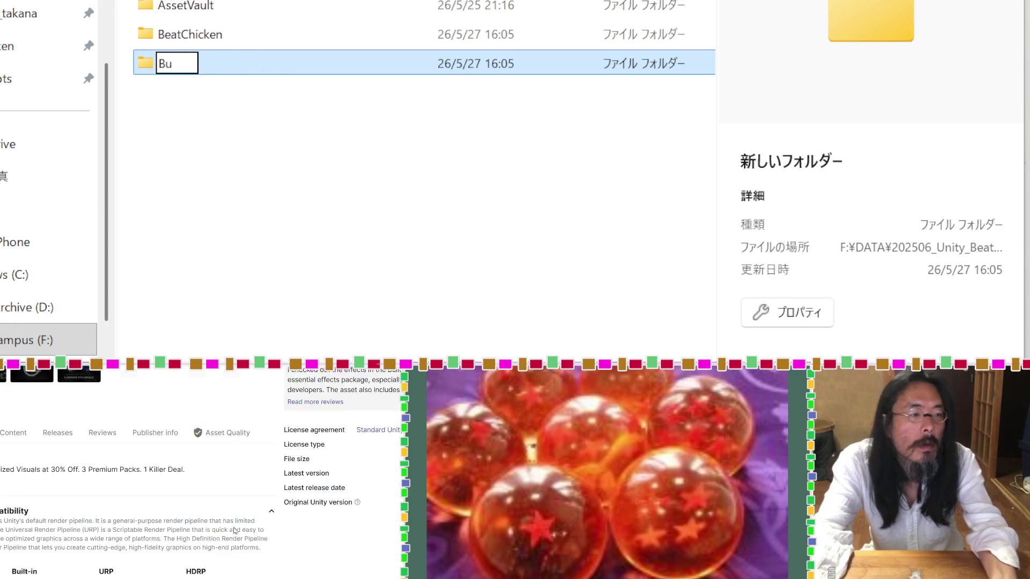
{"action": "mouse_move", "coordinate": [45, 399]}
{"action": "left_mouse_down"}
{"action": "mouse_move", "coordinate": [29, 401]}
{"action": "mouse_move", "coordinate": [32, 370]}
{"action": "left_mouse_up"}
{"action": "scroll", "coordinate": [58, 535], "scroll_direction": "down", "scroll_amount": 5}
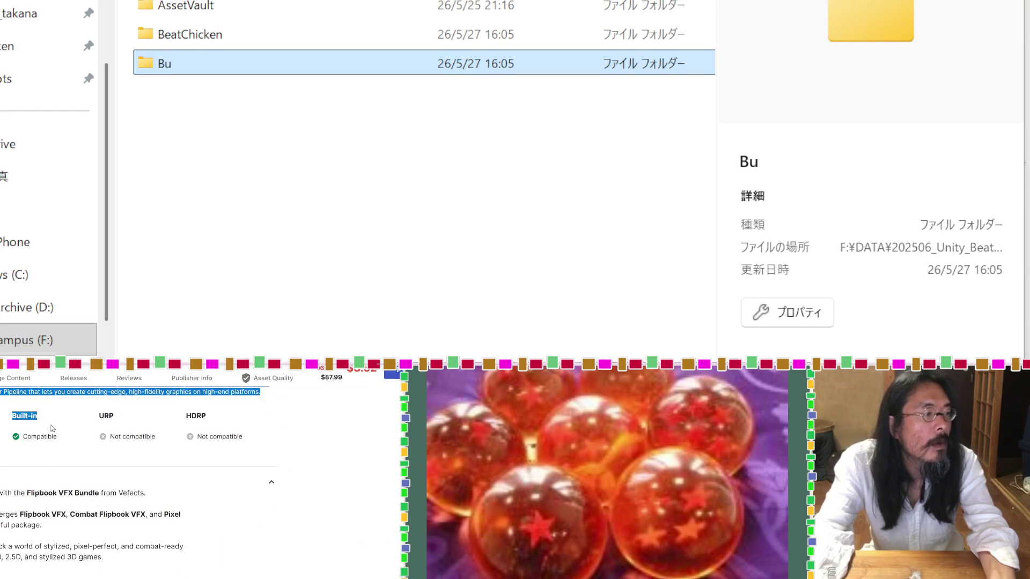
{"action": "left_click", "coordinate": [51, 426]}
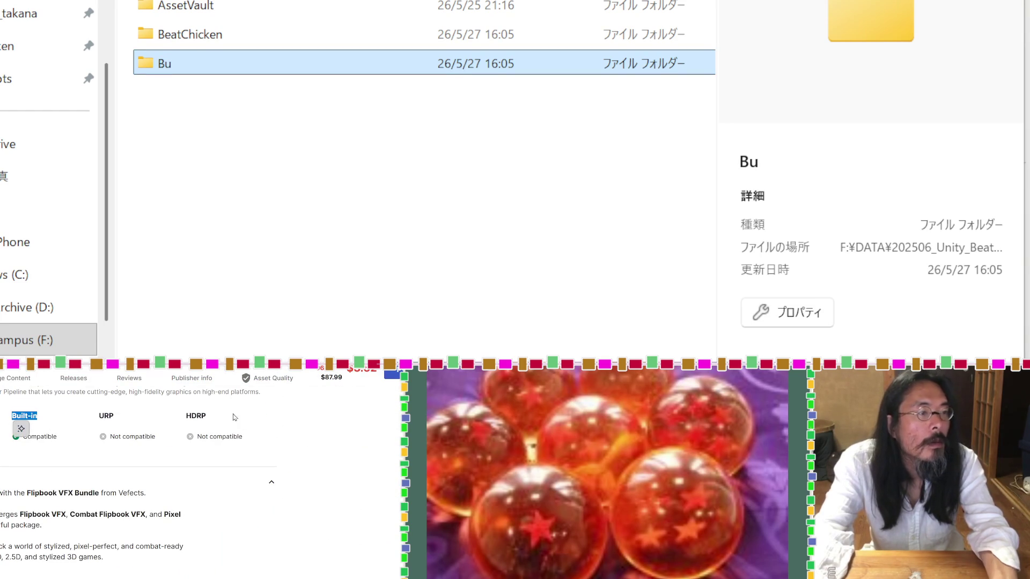
{"action": "left_click", "coordinate": [212, 66]}
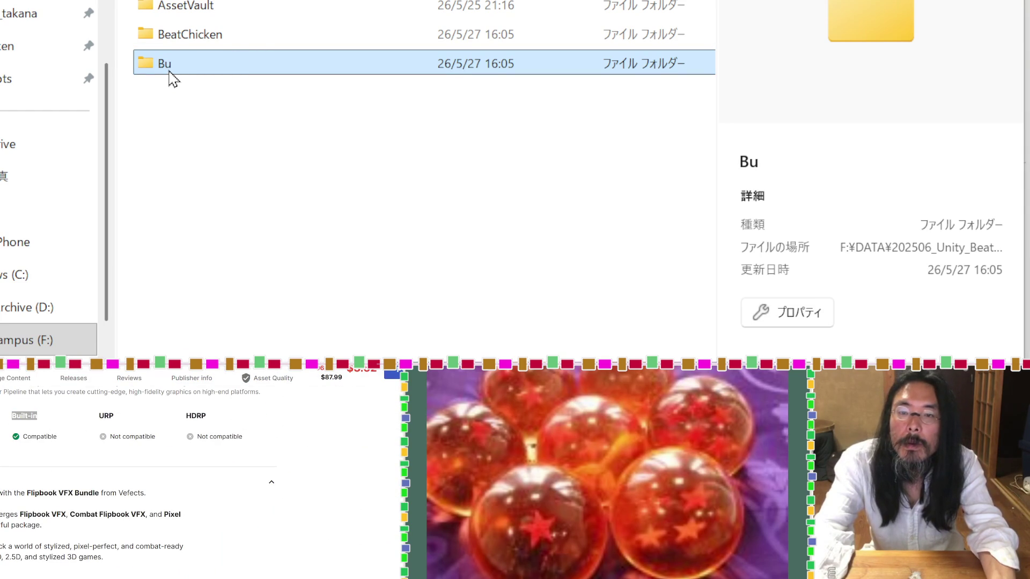
{"action": "left_click", "coordinate": [169, 69]}
{"action": "type", "text": "Built-in"}
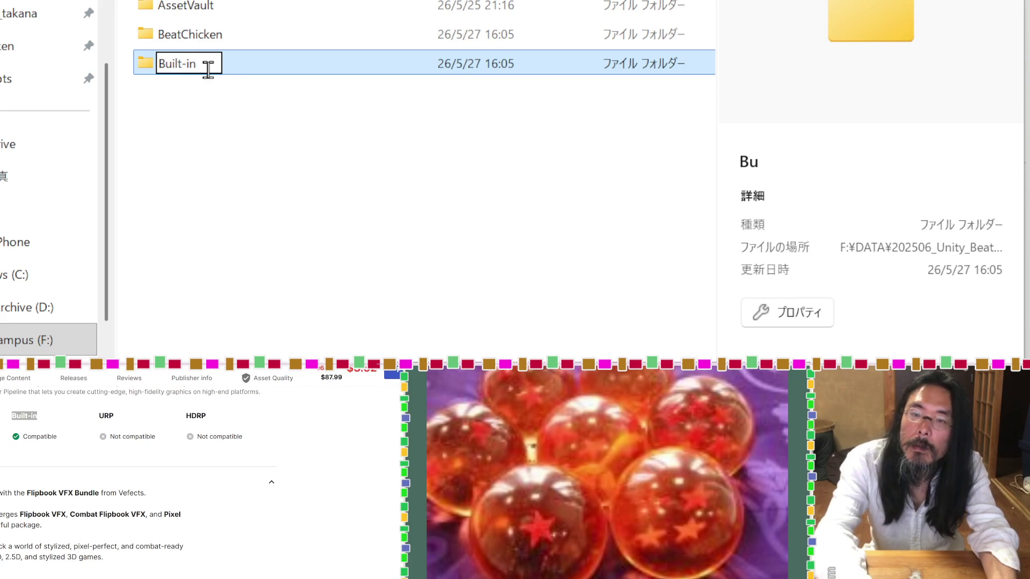
{"action": "key", "text": "Return"}
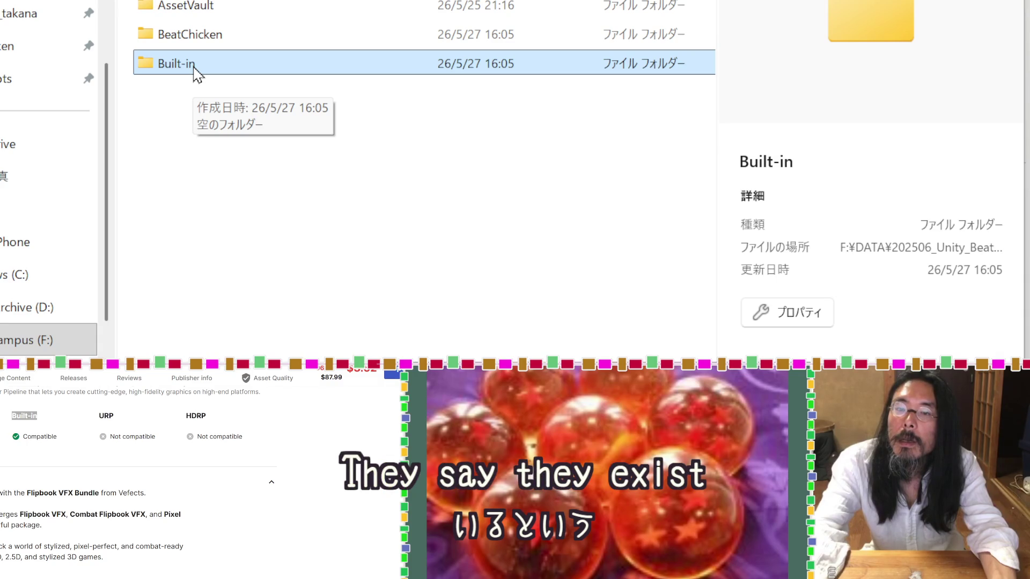
Rename the folder to BuiltInAssets and show the Start menu's app list.
{"action": "left_click", "coordinate": [195, 64]}
{"action": "left_click", "coordinate": [207, 63]}
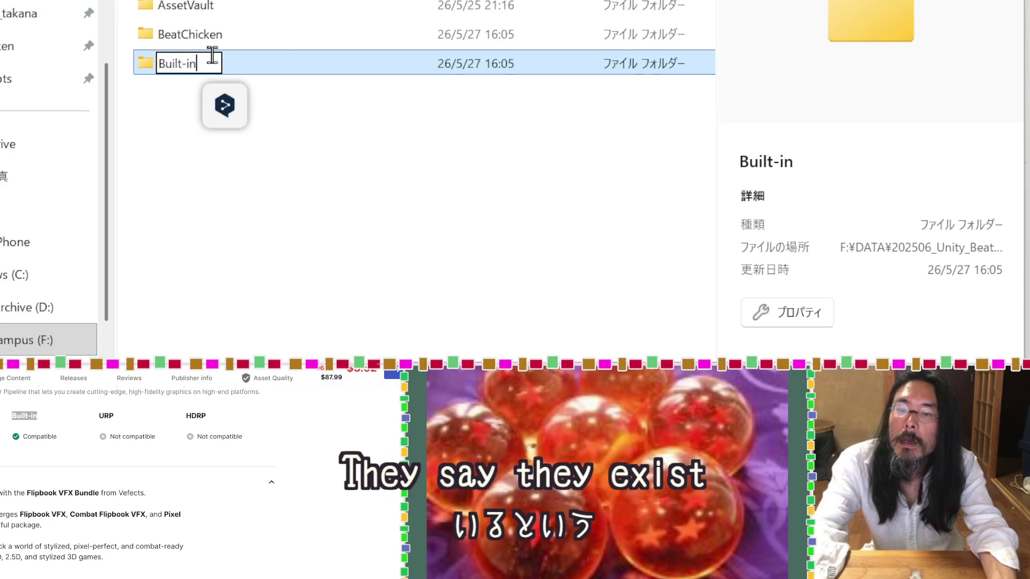
{"action": "key", "text": "Left"}
{"action": "key", "text": "shift+Left"}
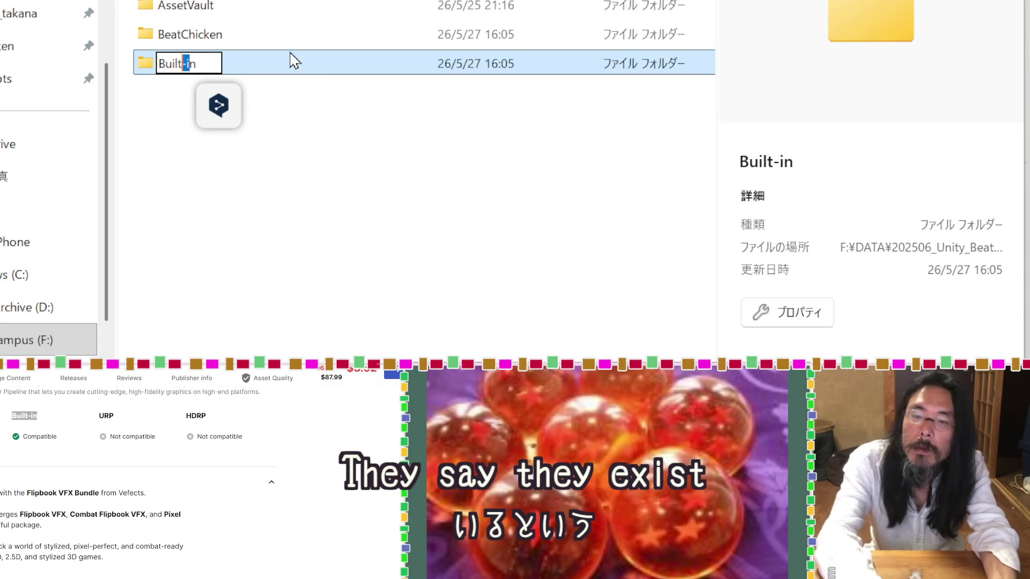
{"action": "key", "text": "BackSpace"}
{"action": "type", "text": "In"}
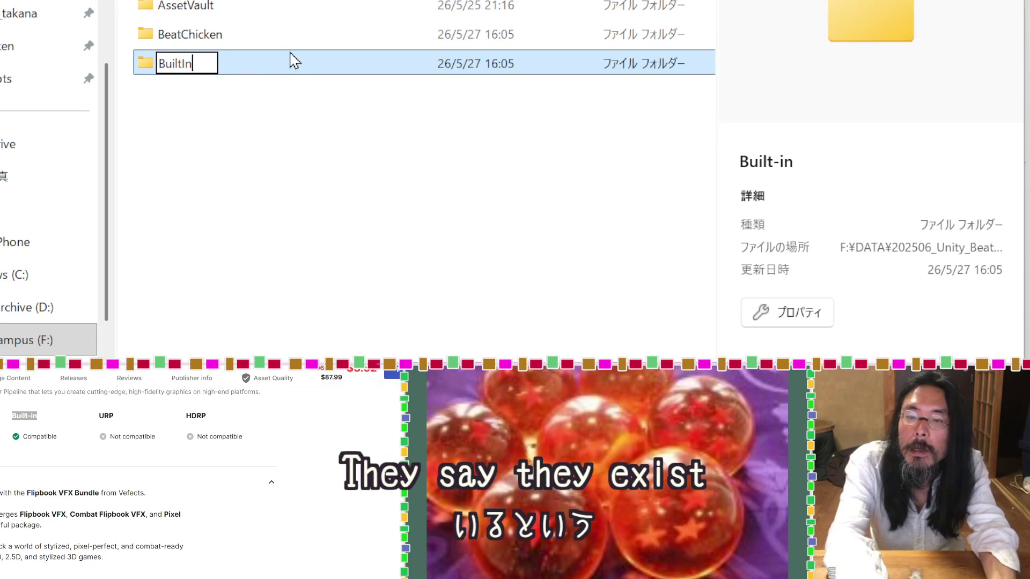
{"action": "type", "text": "A"}
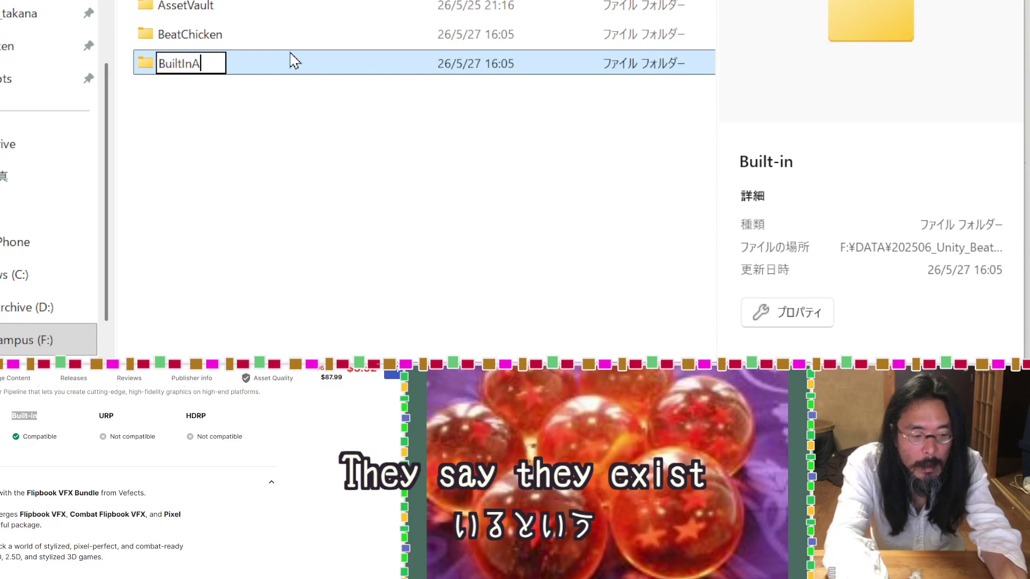
{"action": "type", "text": "ssets"}
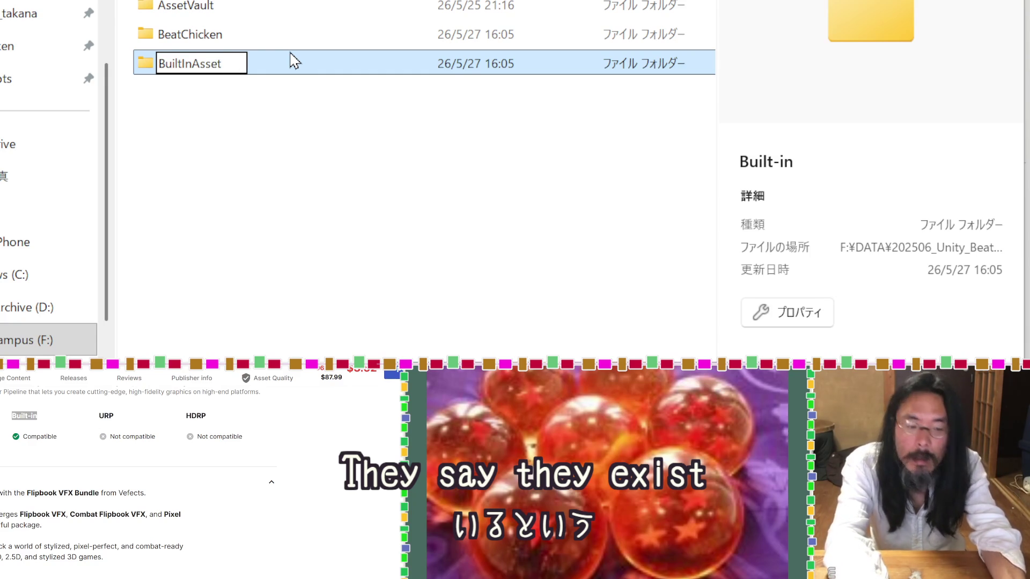
{"action": "key", "text": "Return"}
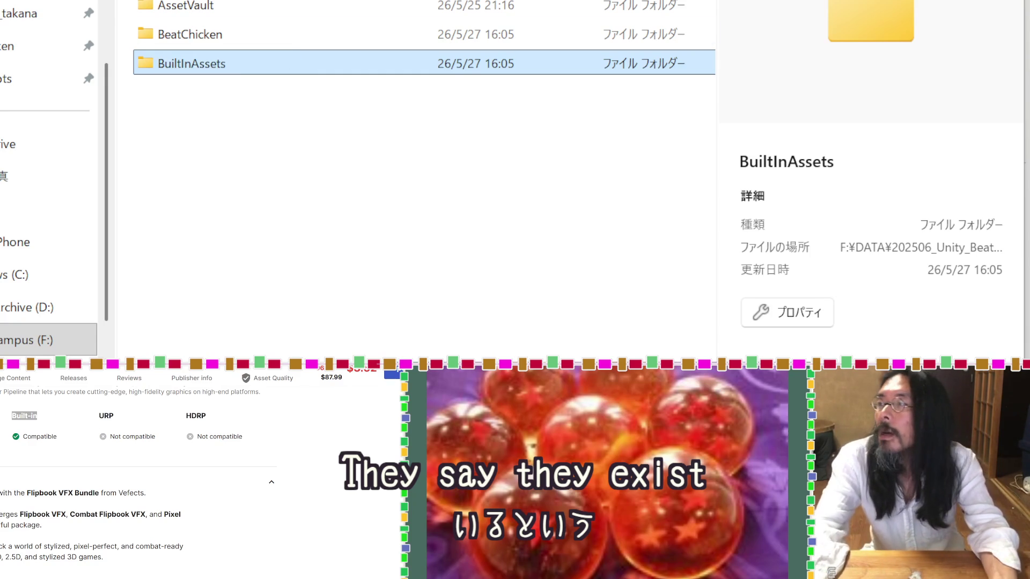
{"action": "key", "text": "super"}
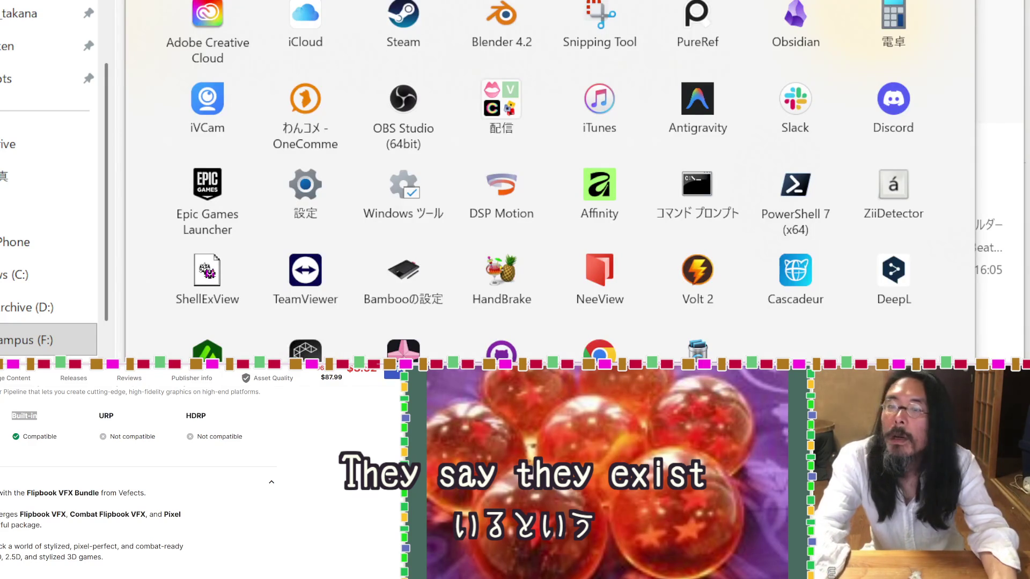
Switch to Unity Hub, start a new project on editor 6000.3.9f1 LTS, and scroll the templates.
{"action": "key", "text": "alt+Tab"}
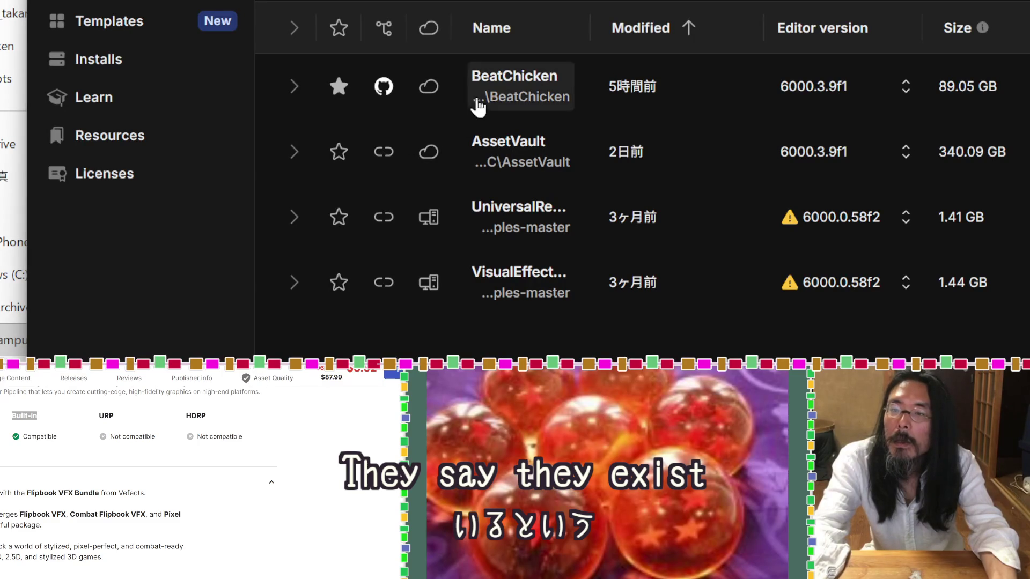
{"action": "left_click", "coordinate": [965, 3]}
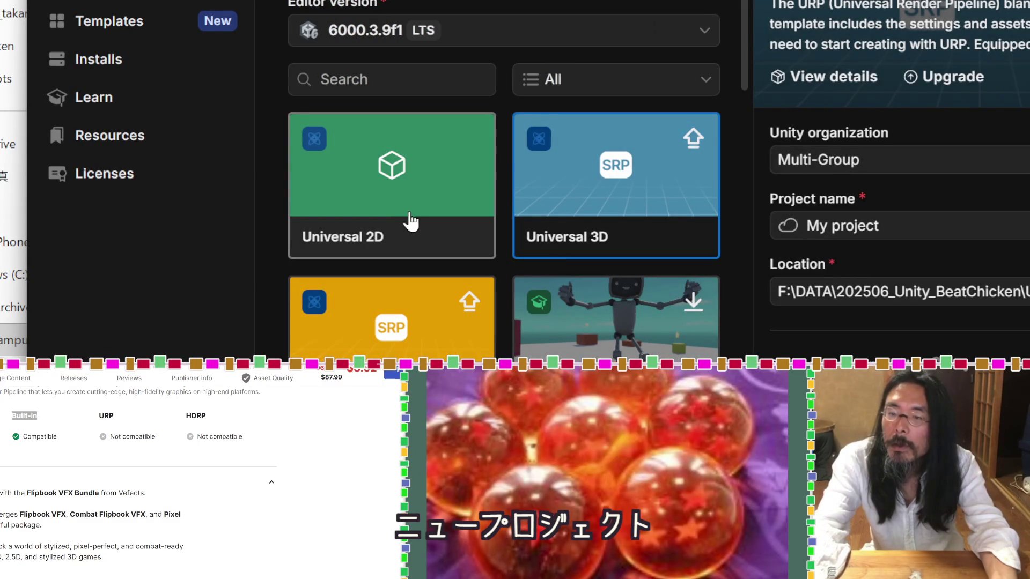
{"action": "scroll", "coordinate": [427, 198], "scroll_direction": "down", "scroll_amount": 3}
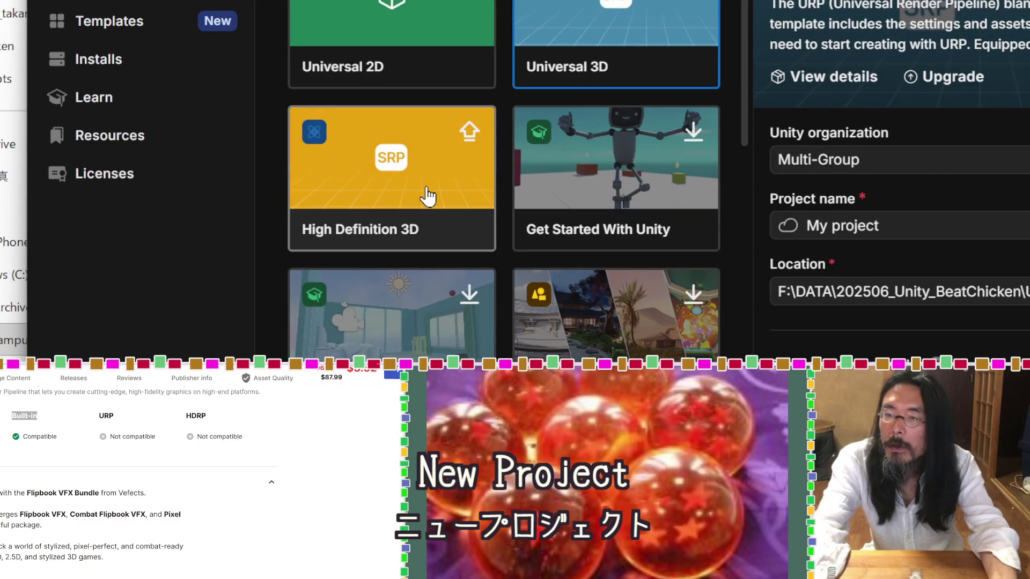
Select the 3D (Built-in Render Pipeline) template and download it.
{"action": "scroll", "coordinate": [427, 197], "scroll_direction": "down", "scroll_amount": 20}
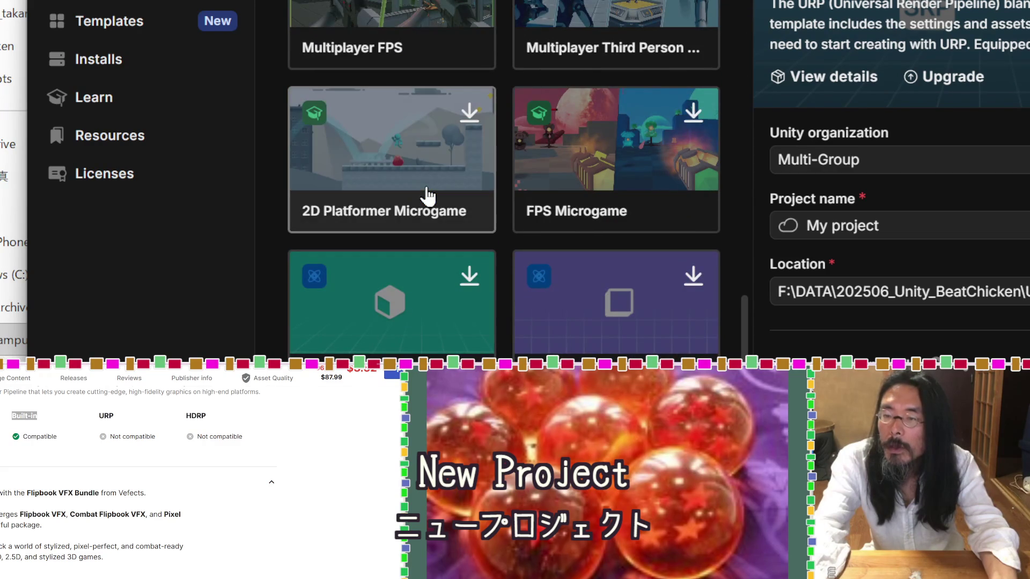
{"action": "left_click", "coordinate": [387, 354]}
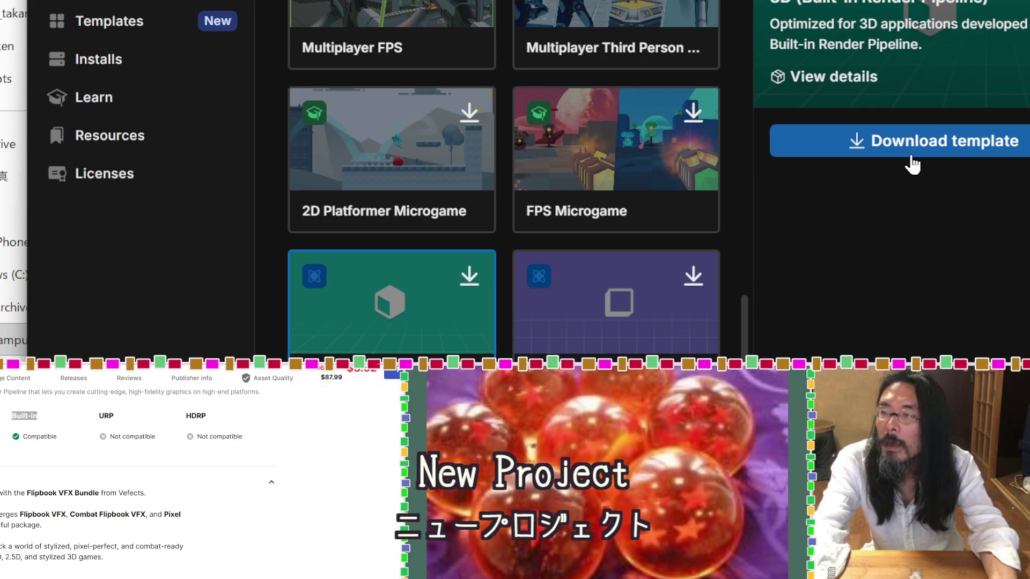
{"action": "scroll", "coordinate": [455, 177], "scroll_direction": "up", "scroll_amount": 10}
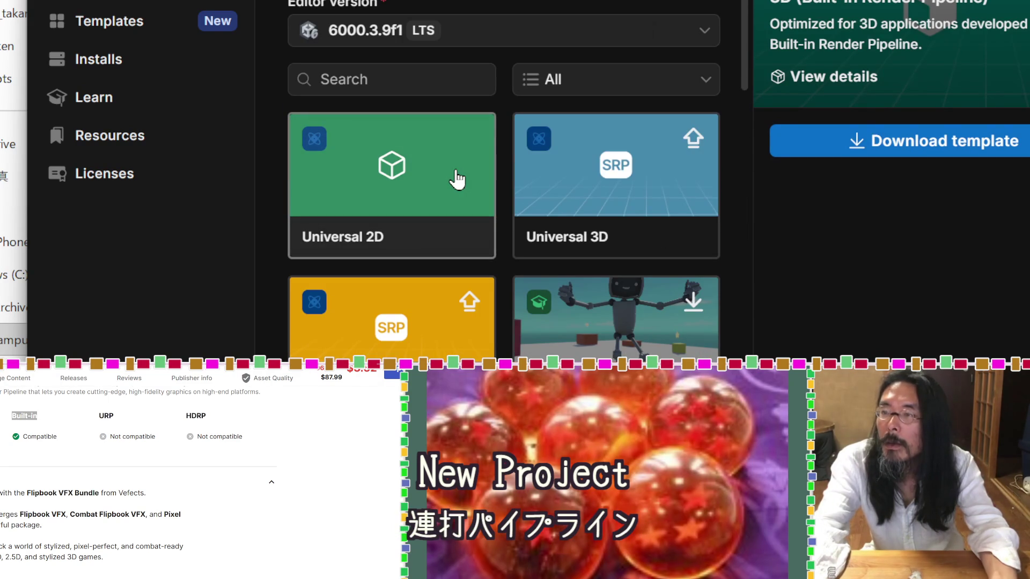
{"action": "scroll", "coordinate": [457, 179], "scroll_direction": "down", "scroll_amount": 10}
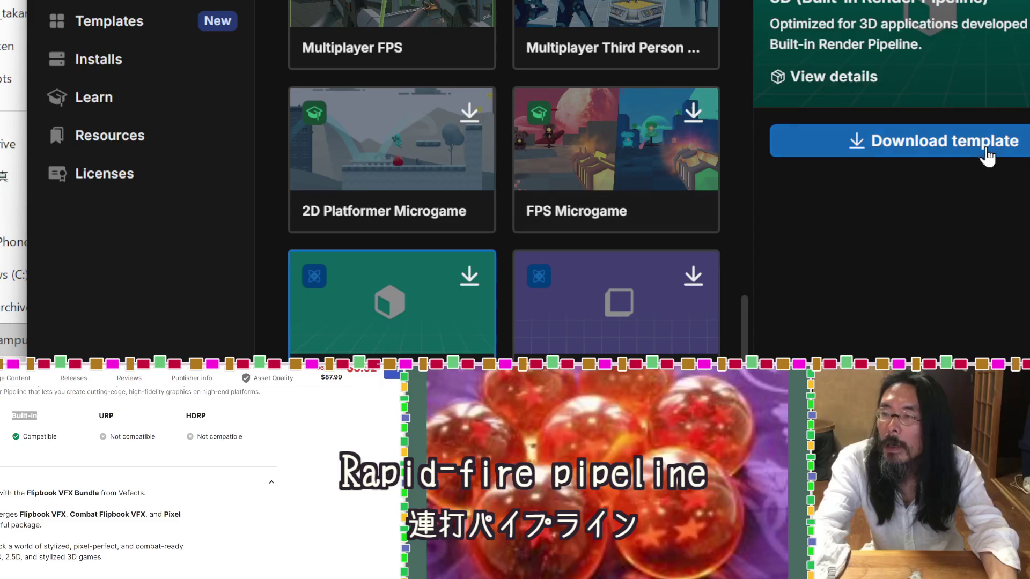
{"action": "left_click", "coordinate": [988, 155]}
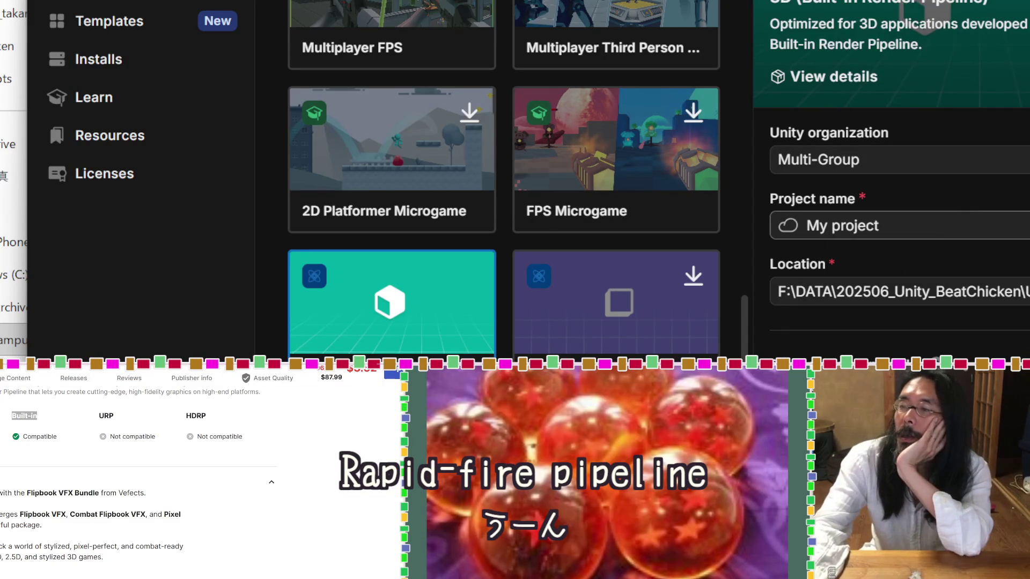
Set the new project's location to the BuiltInAssets folder.
{"action": "left_click", "coordinate": [901, 291]}
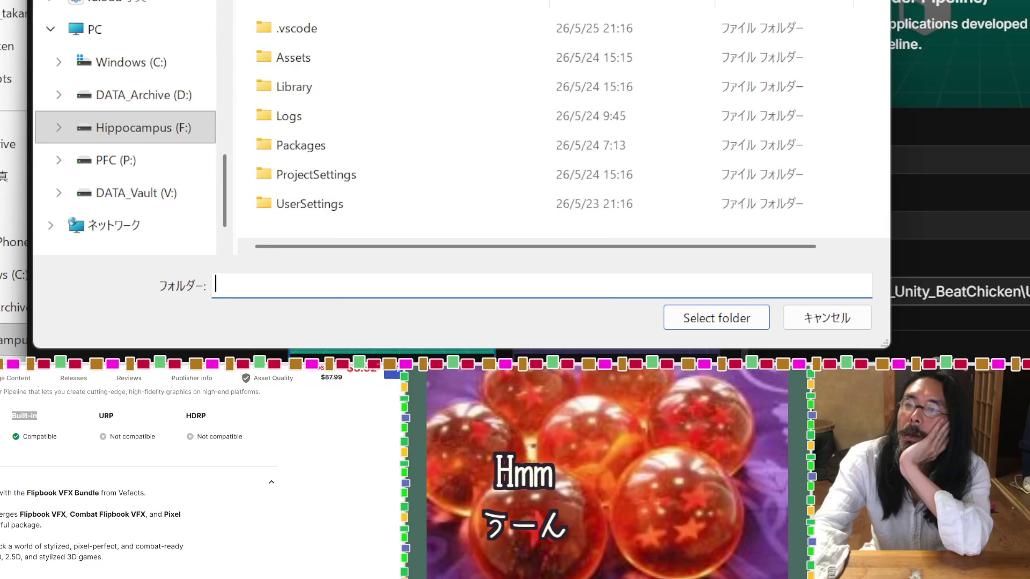
{"action": "key", "text": "alt+Up"}
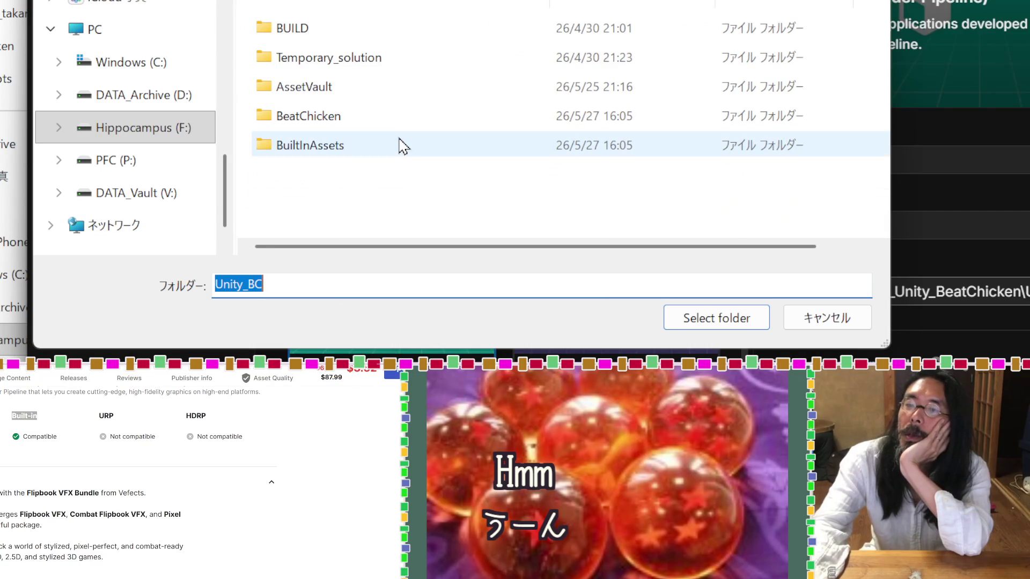
{"action": "left_click", "coordinate": [400, 144]}
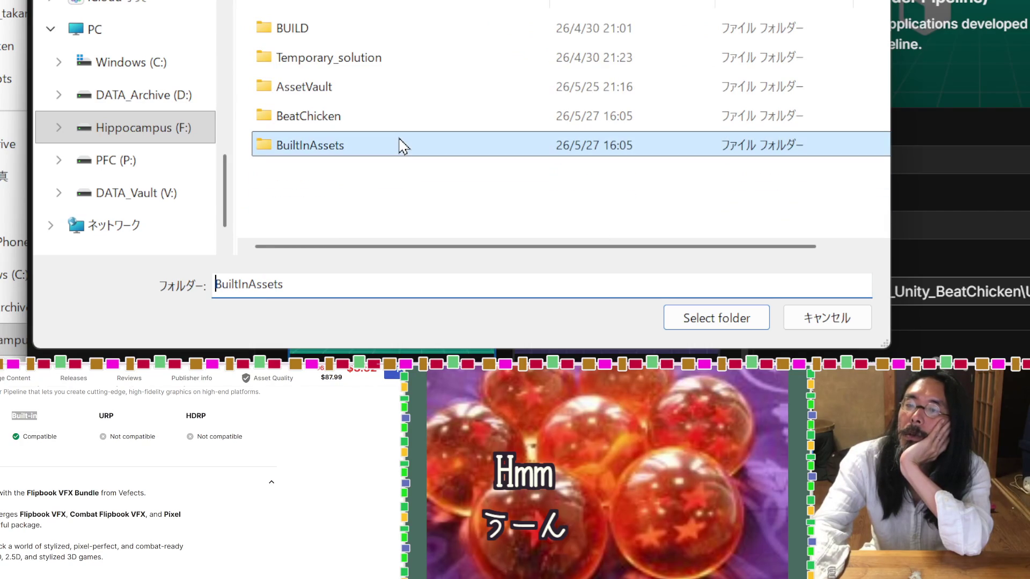
{"action": "left_click", "coordinate": [703, 318]}
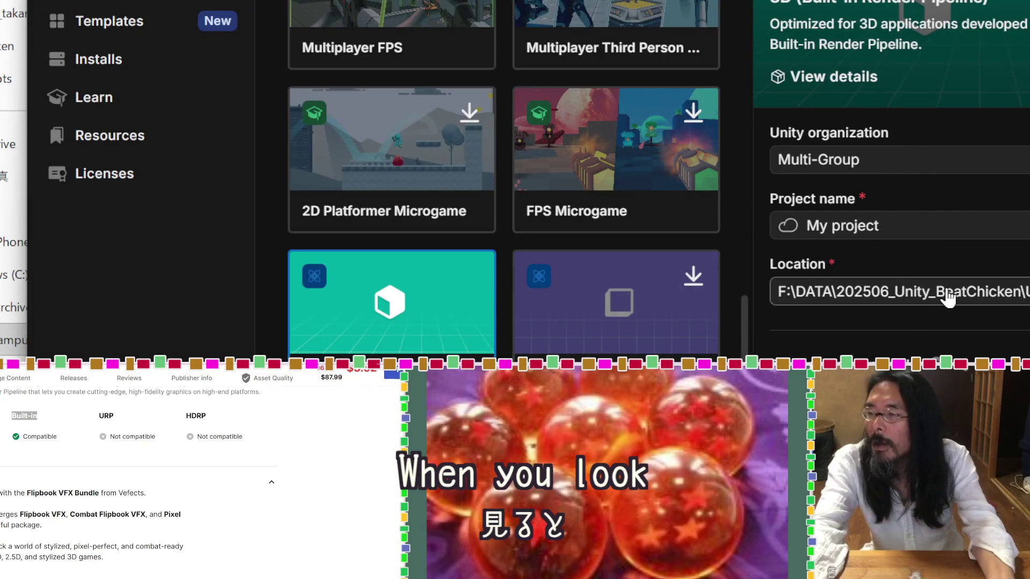
{"action": "left_click", "coordinate": [880, 293]}
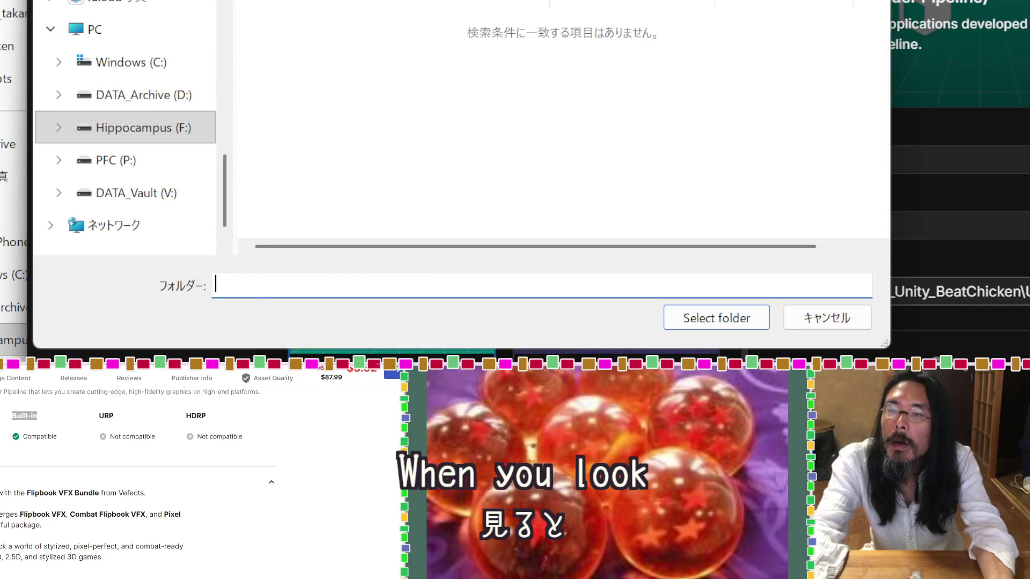
{"action": "left_click", "coordinate": [361, 148]}
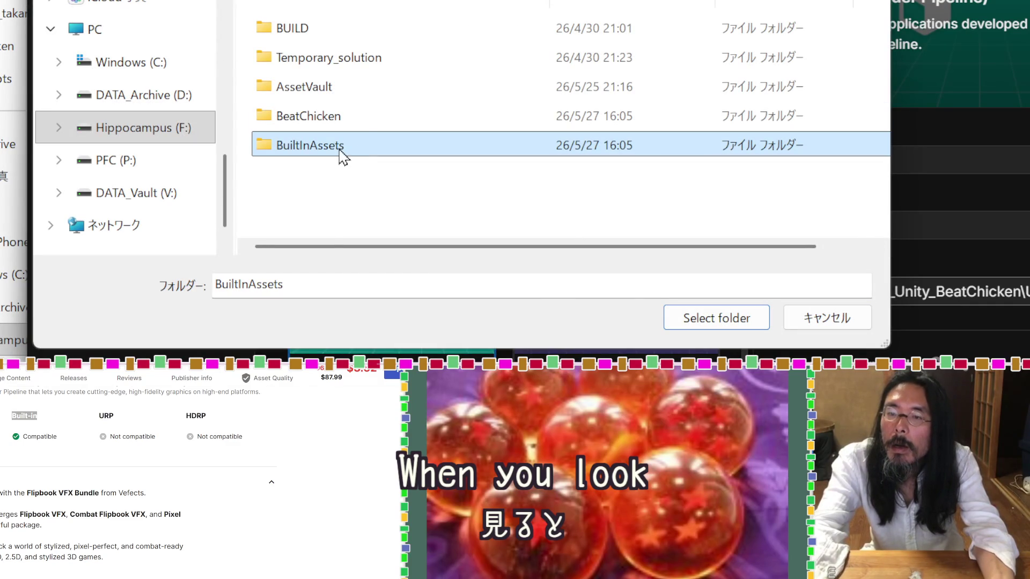
{"action": "left_click", "coordinate": [341, 153]}
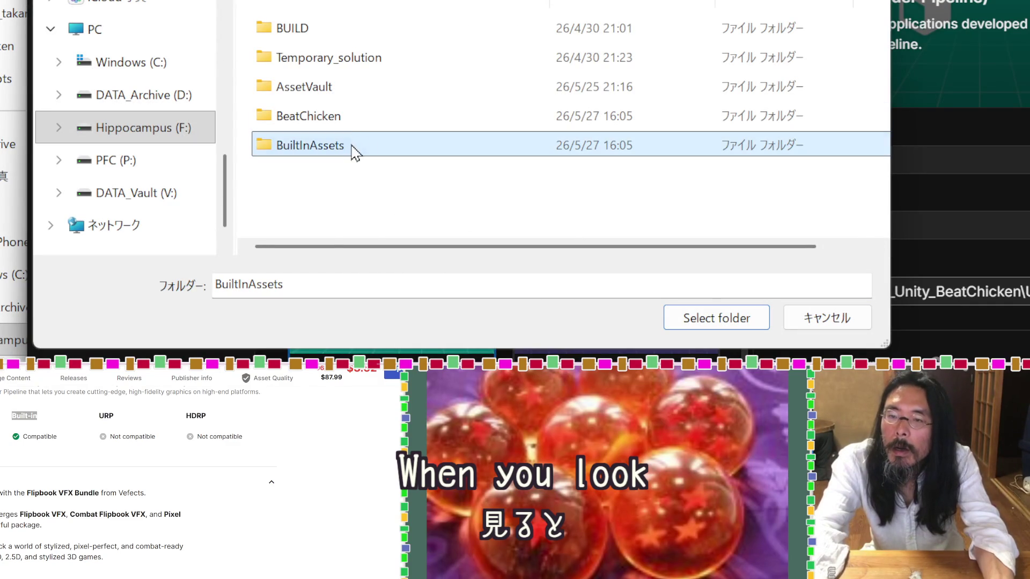
{"action": "left_click", "coordinate": [714, 328]}
Name the project BuiltInAssets and create it.
{"action": "left_click", "coordinate": [713, 330]}
{"action": "left_click", "coordinate": [922, 220]}
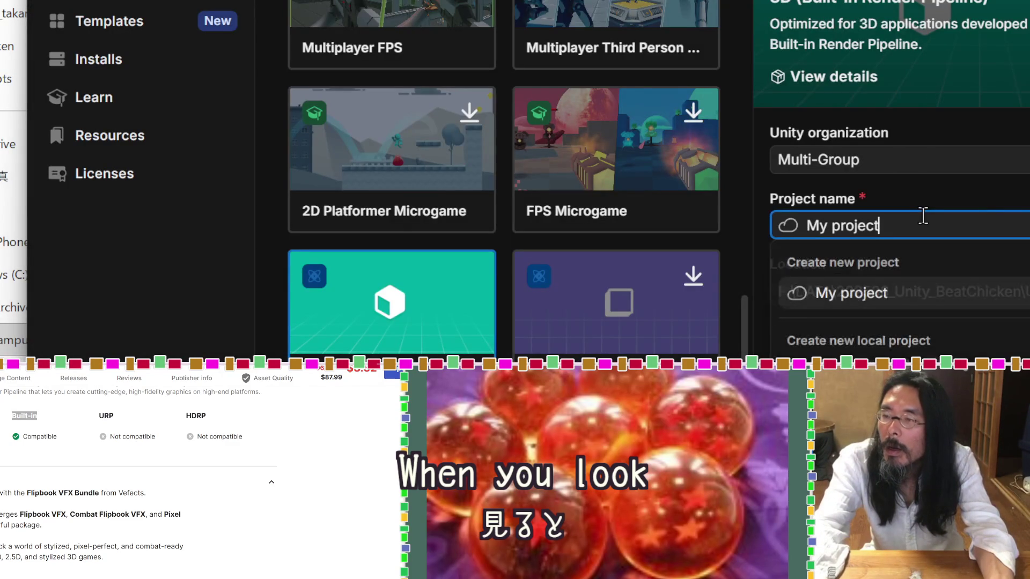
{"action": "type", "text": "BuiltInAssets"}
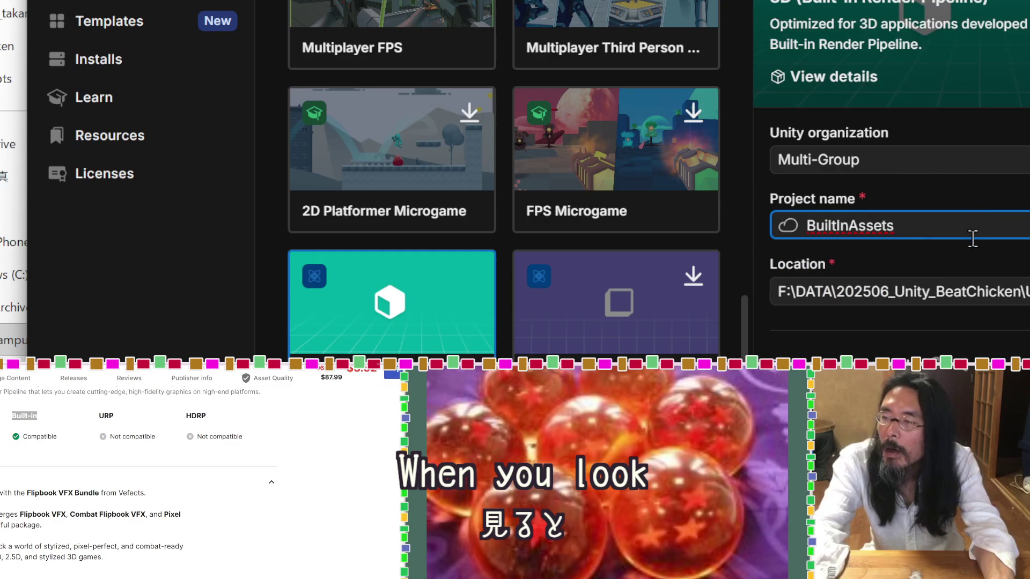
{"action": "scroll", "coordinate": [972, 341], "scroll_direction": "down", "scroll_amount": 1}
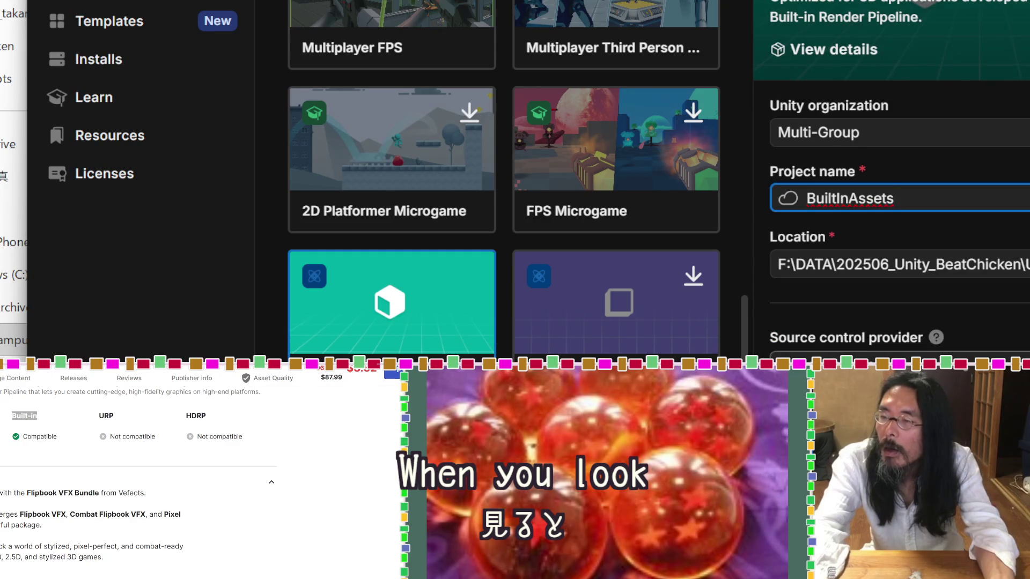
{"action": "key", "text": "Tab"}
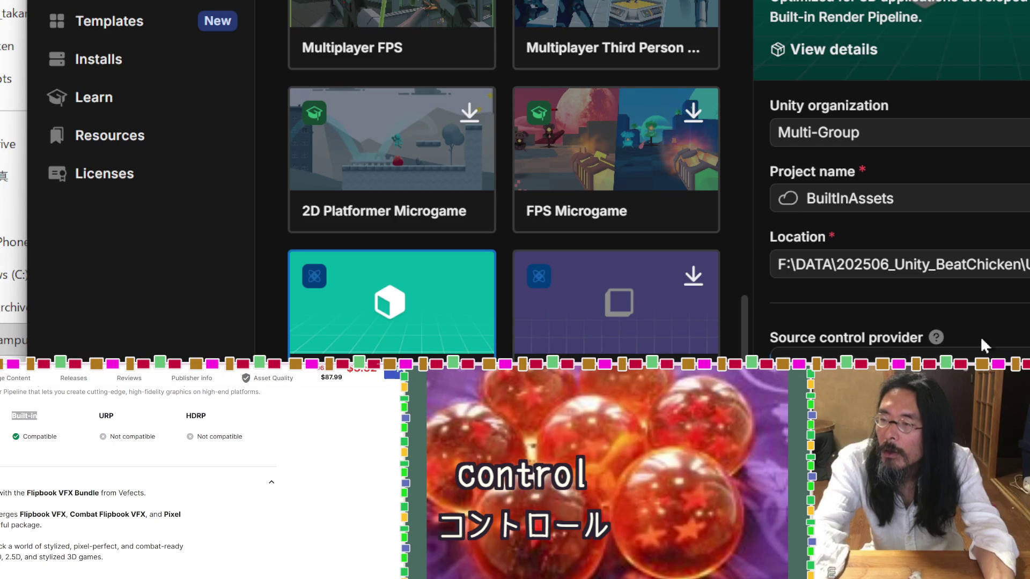
{"action": "key", "text": "Tab"}
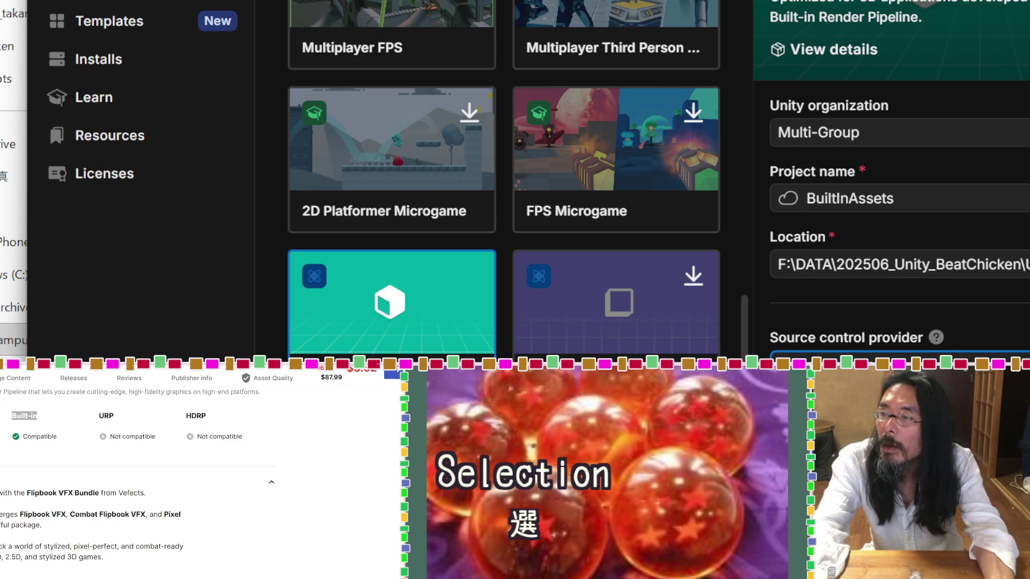
{"action": "mouse_move", "coordinate": [933, 338]}
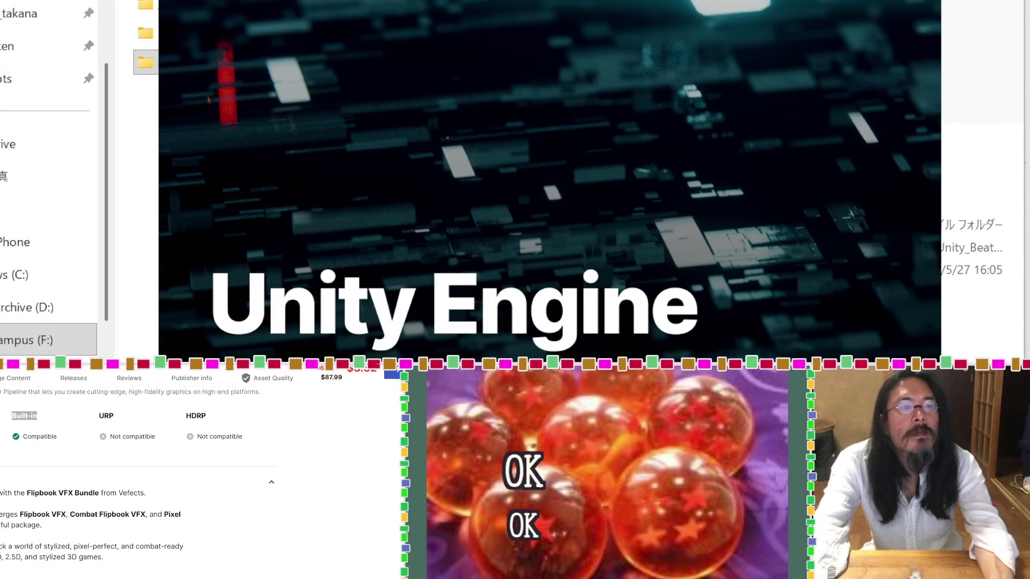
Wait for BuiltInAssets to load on SampleScene with Main Camera and Directional Light.
{"action": "scroll", "coordinate": [323, 493], "scroll_direction": "up", "scroll_amount": 10}
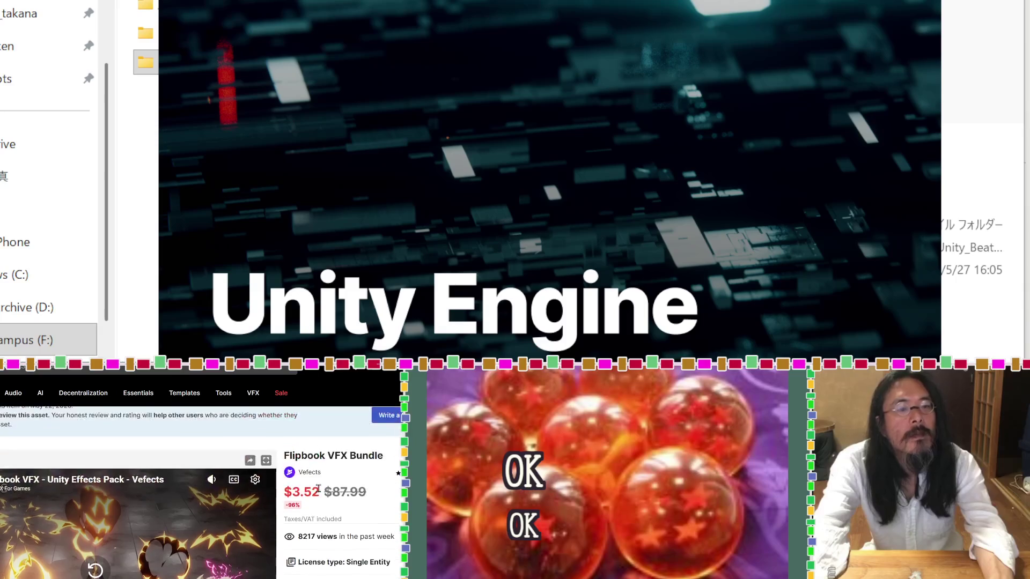
{"action": "scroll", "coordinate": [320, 492], "scroll_direction": "down", "scroll_amount": 1}
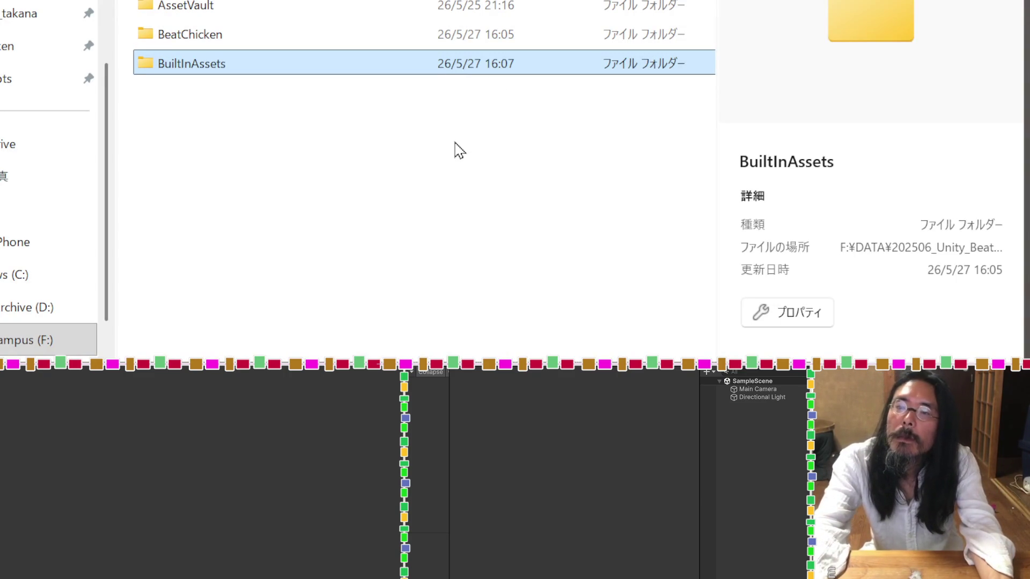
Browse the BeatChicken project's Assets to the ImportedAssets folder, then go back to Unity.
{"action": "left_click", "coordinate": [455, 151]}
{"action": "double_click", "coordinate": [228, 47]}
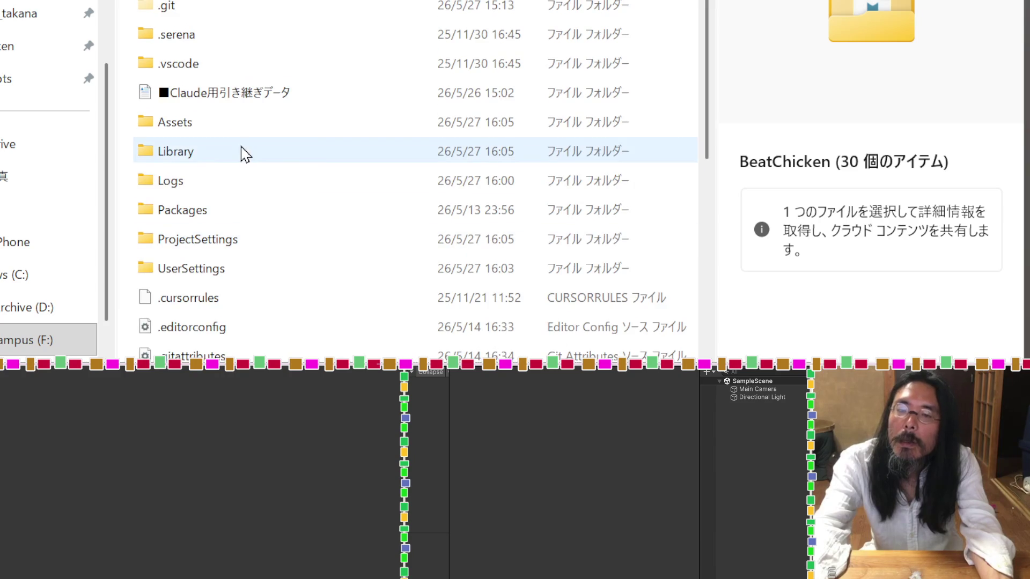
{"action": "double_click", "coordinate": [206, 130]}
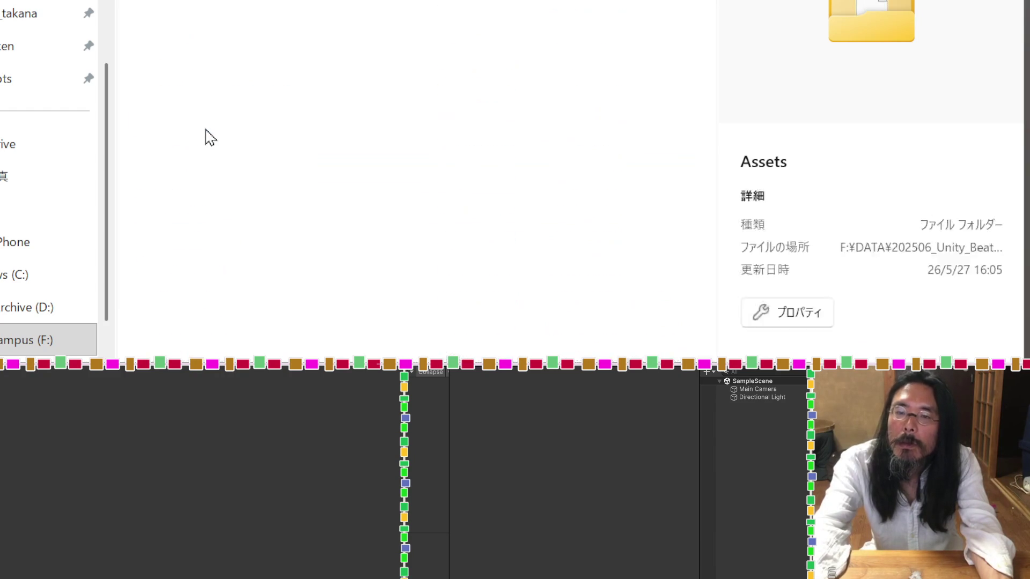
{"action": "left_click", "coordinate": [234, 249]}
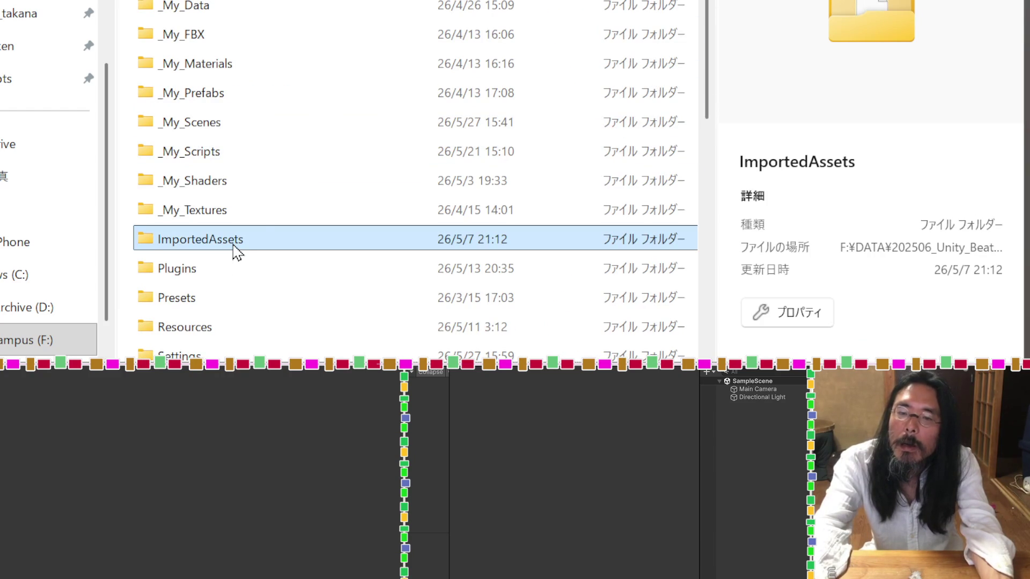
{"action": "left_click", "coordinate": [234, 245]}
{"action": "key", "text": "Escape"}
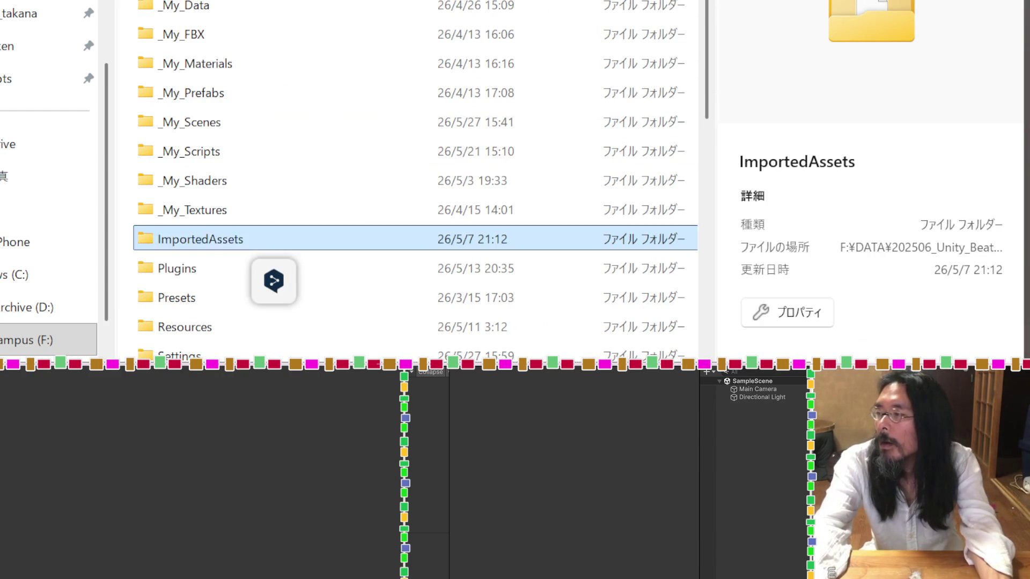
{"action": "key", "text": "alt+Tab"}
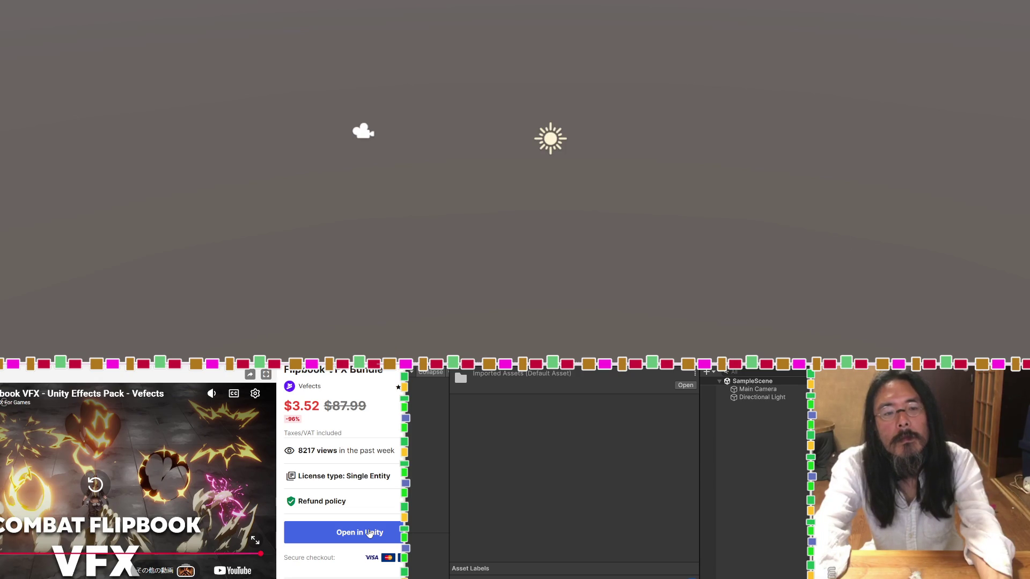
Open Flipbook VFX Bundle in Package Manager and start importing version 1.0.0.
{"action": "left_click", "coordinate": [369, 532]}
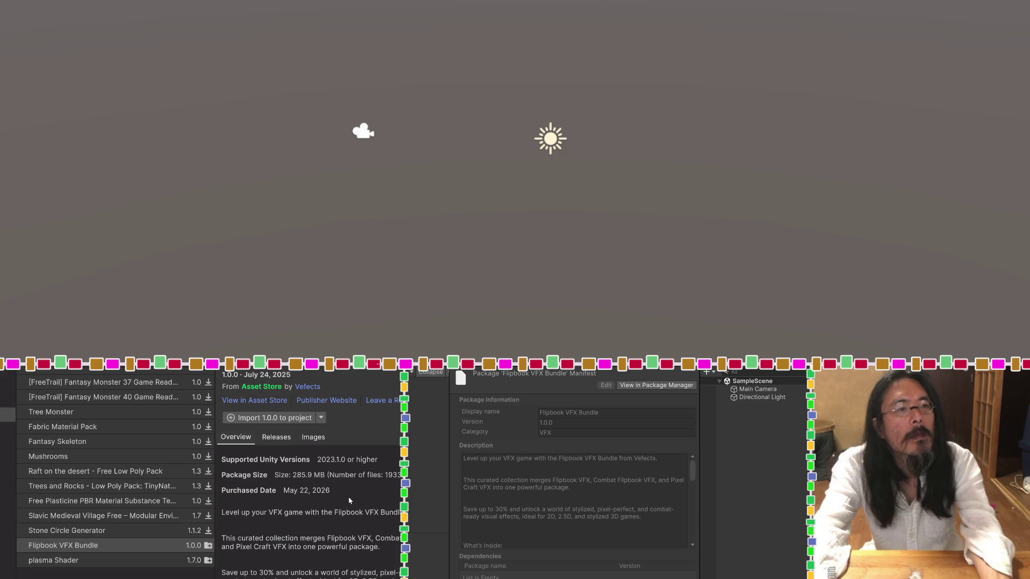
{"action": "left_click", "coordinate": [294, 418]}
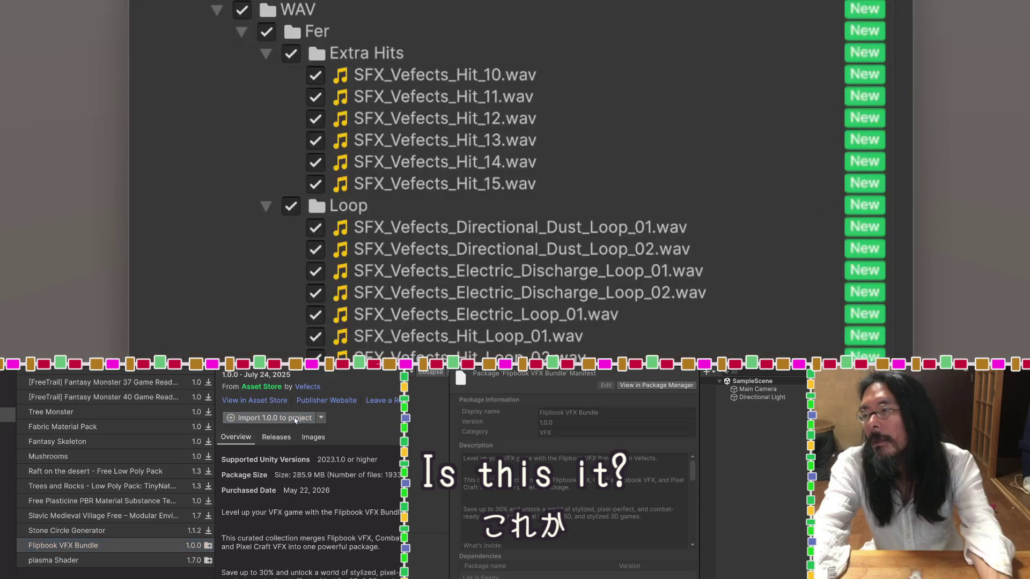
Confirm importing all Flipbook VFX Bundle 1.0.0 files, including the SFX_Vefects sounds.
{"action": "scroll", "coordinate": [515, 177], "scroll_direction": "down", "scroll_amount": 10}
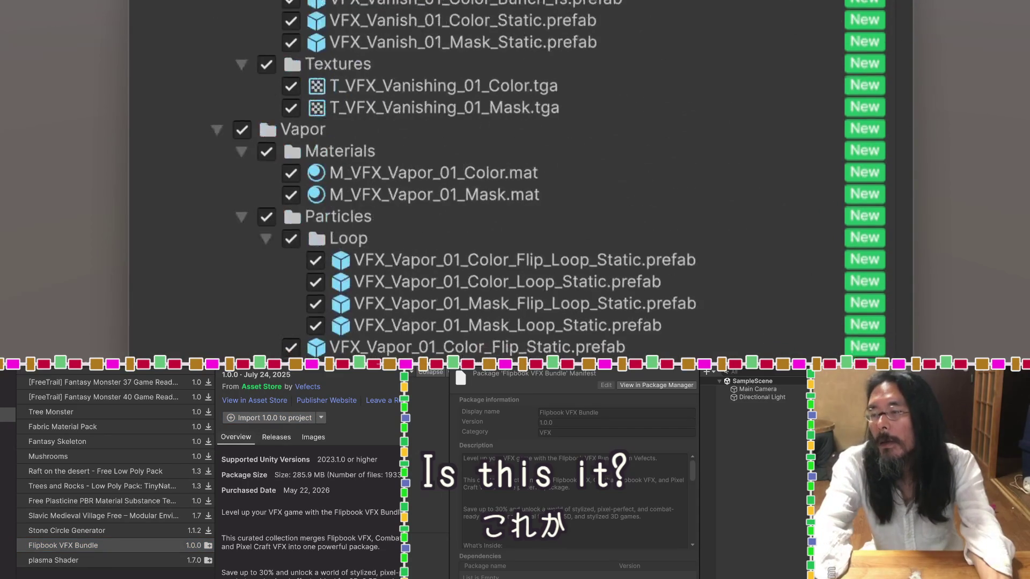
{"action": "key", "text": "Return"}
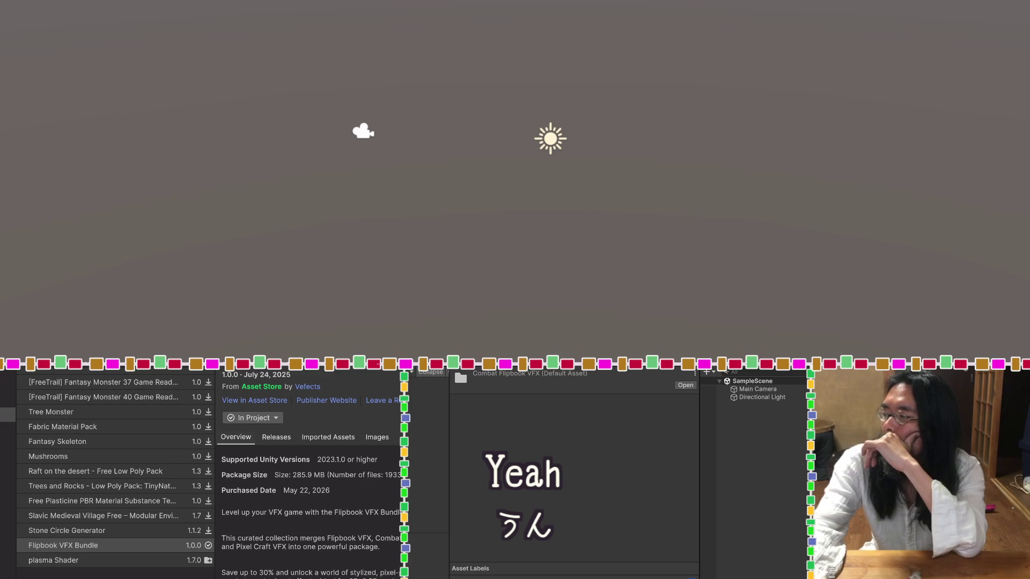
Open the Combat Flipbook VFX demo scene and play it briefly to preview the effects.
{"action": "key", "text": "Down"}
{"action": "key", "text": "Down"}
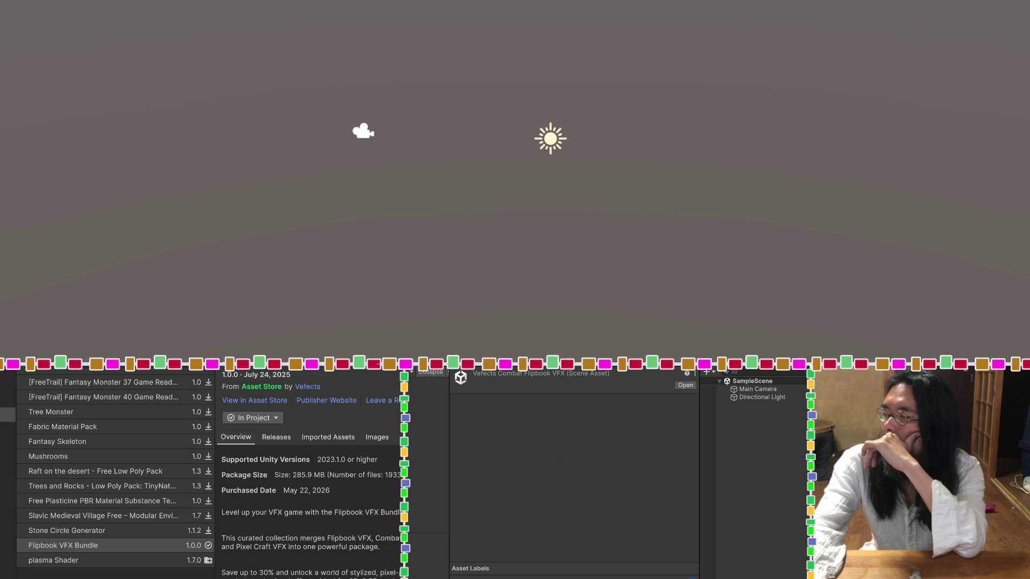
{"action": "key", "text": "Return"}
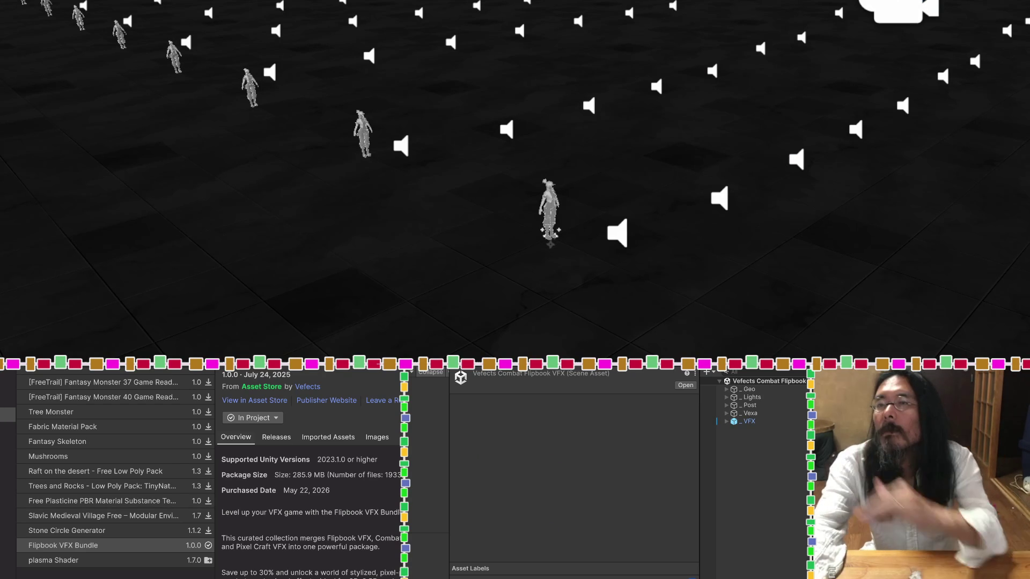
{"action": "key", "text": "ctrl+p"}
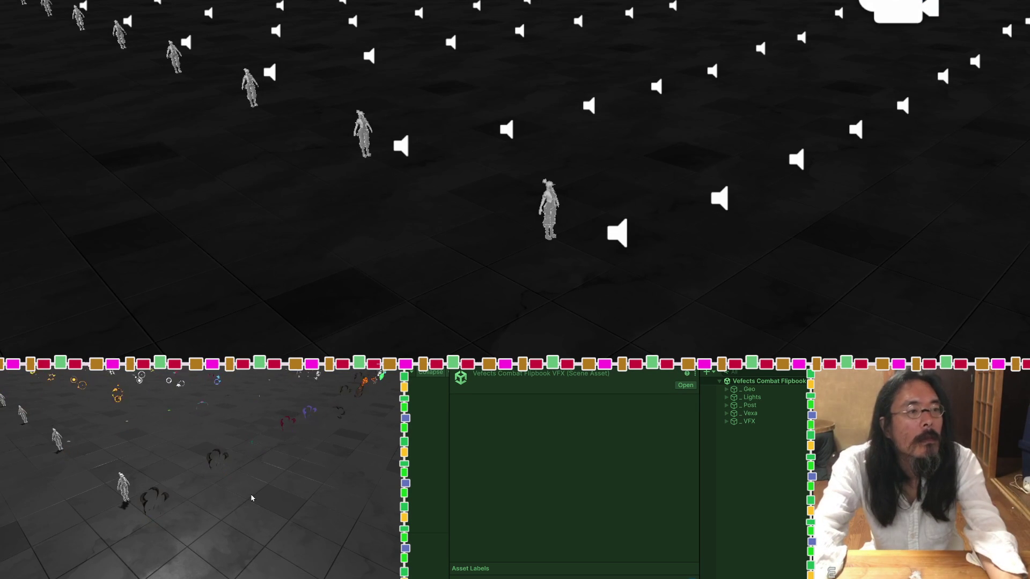
{"action": "scroll", "coordinate": [472, 134], "scroll_direction": "down", "scroll_amount": 5}
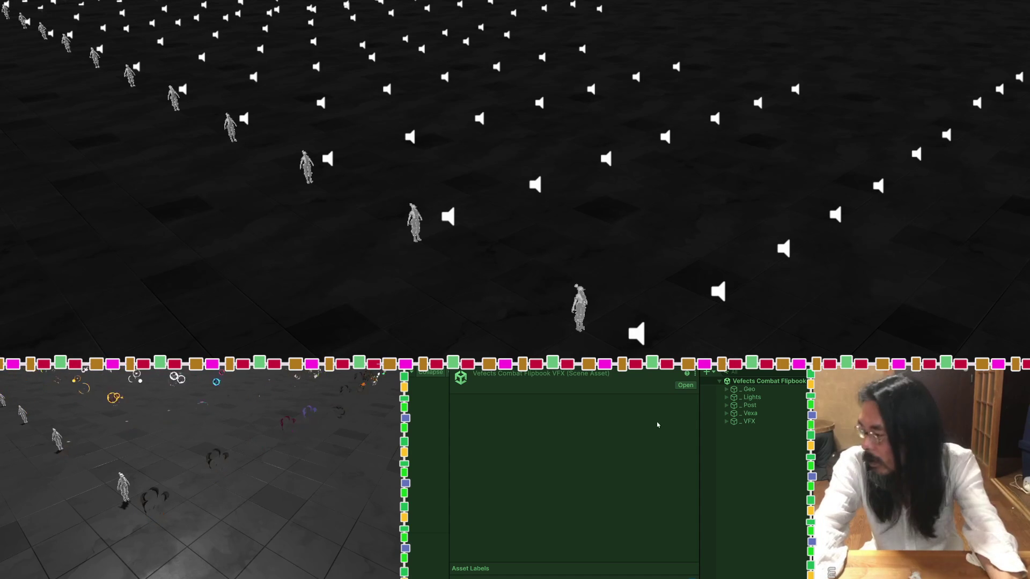
{"action": "left_click", "coordinate": [727, 422]}
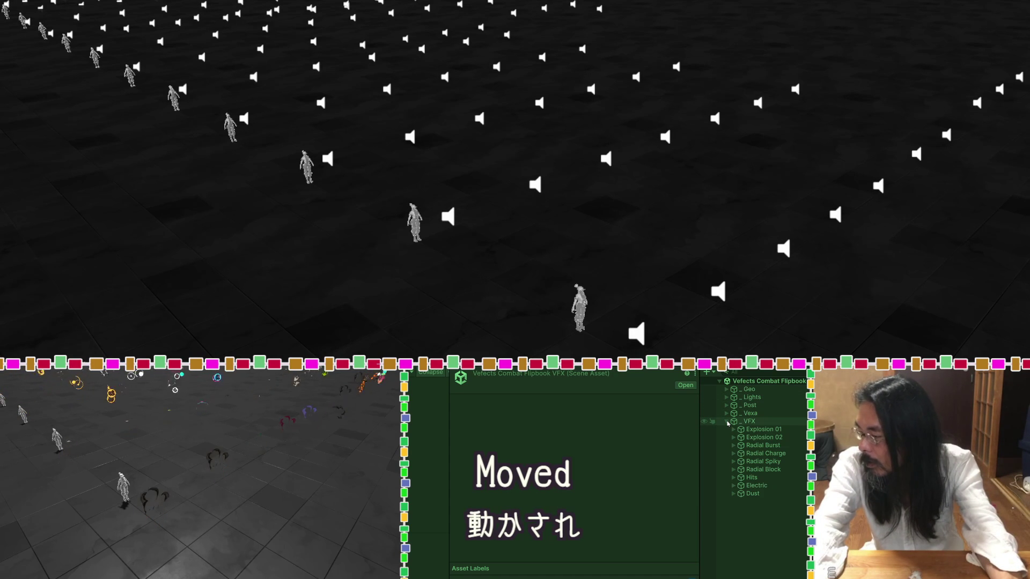
{"action": "left_click", "coordinate": [727, 422]}
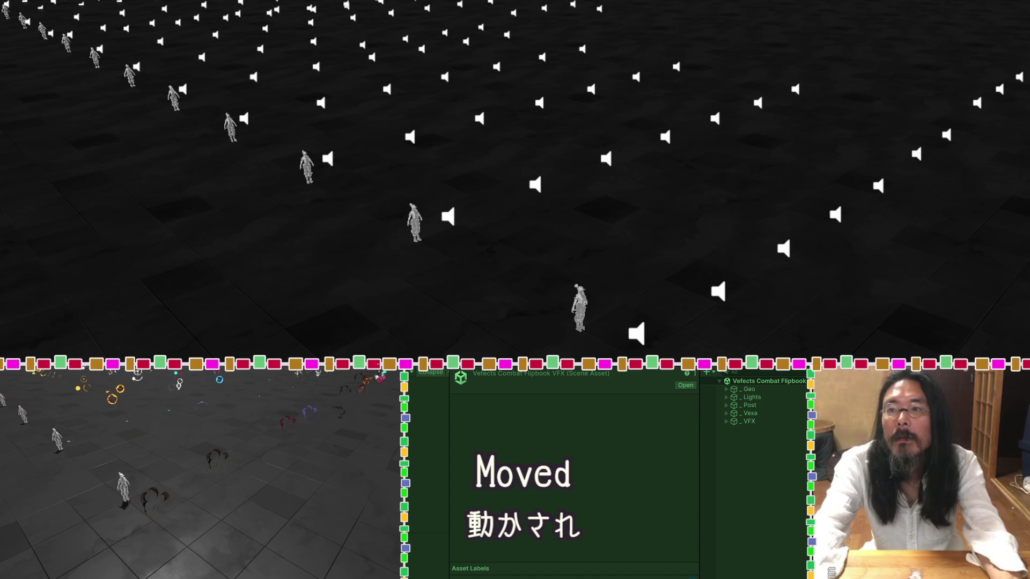
{"action": "key", "text": "ctrl+p"}
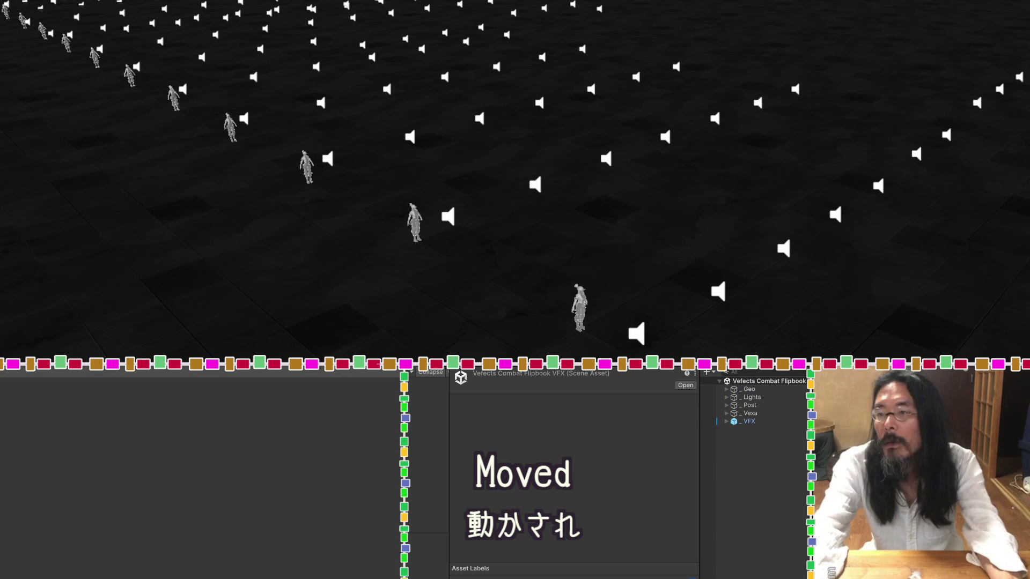
Expand _VFX, _Geo, _Lights and _Post, frame the Camera, and toggle its Audio Listener.
{"action": "left_click", "coordinate": [726, 421]}
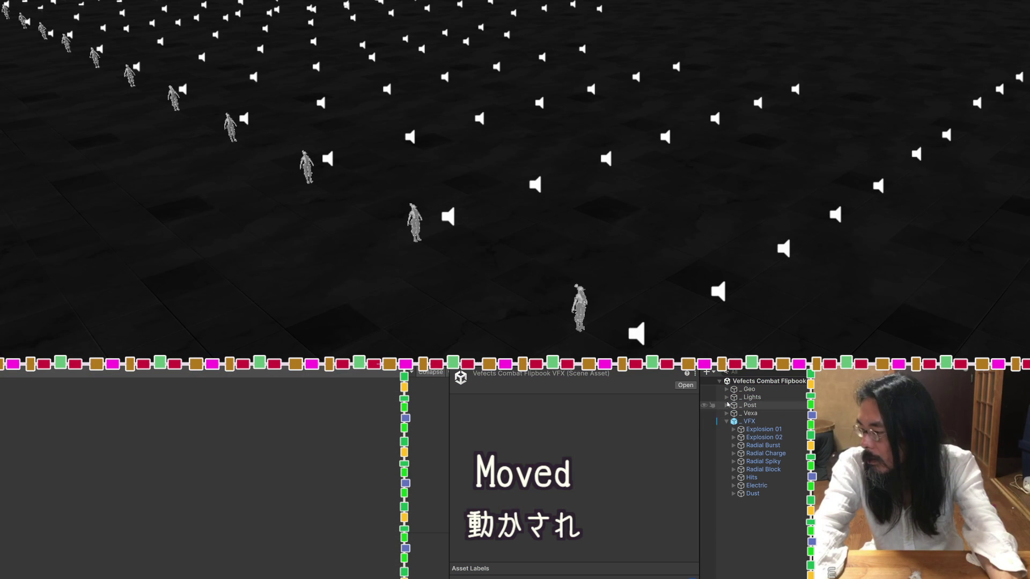
{"action": "left_click", "coordinate": [727, 389]}
{"action": "left_click", "coordinate": [727, 406]}
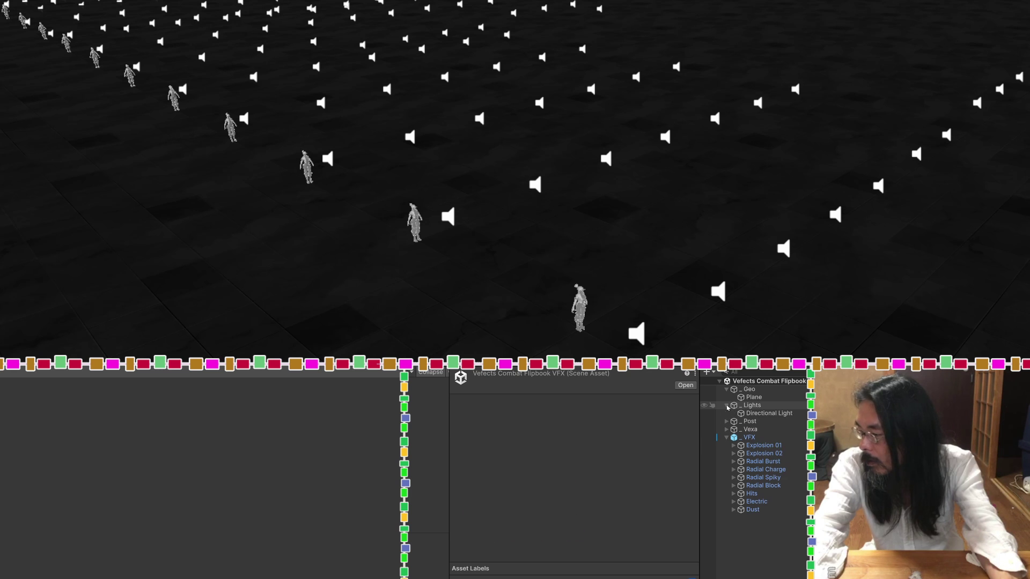
{"action": "left_click", "coordinate": [727, 422]}
{"action": "left_click", "coordinate": [728, 438]}
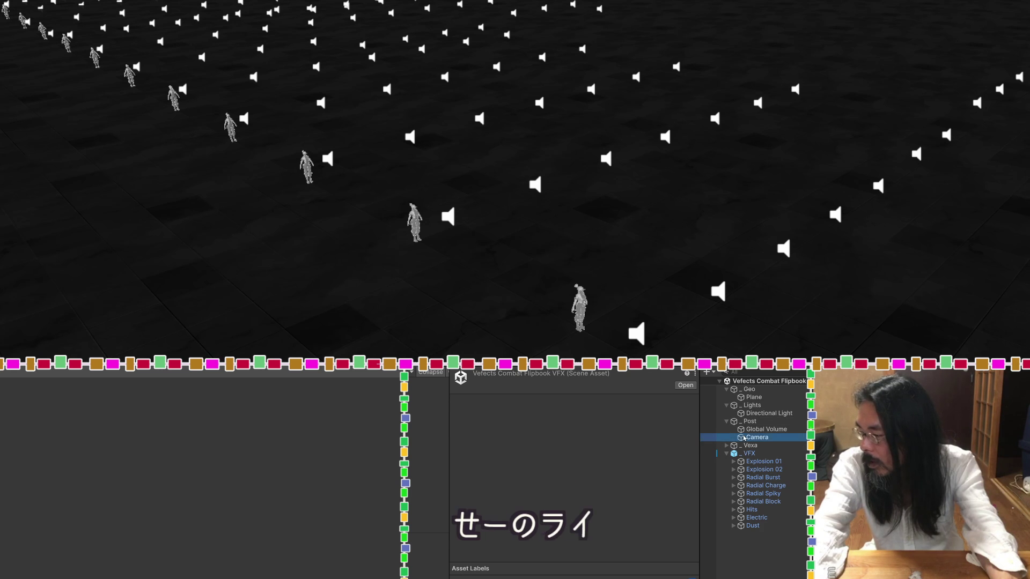
{"action": "key", "text": "f"}
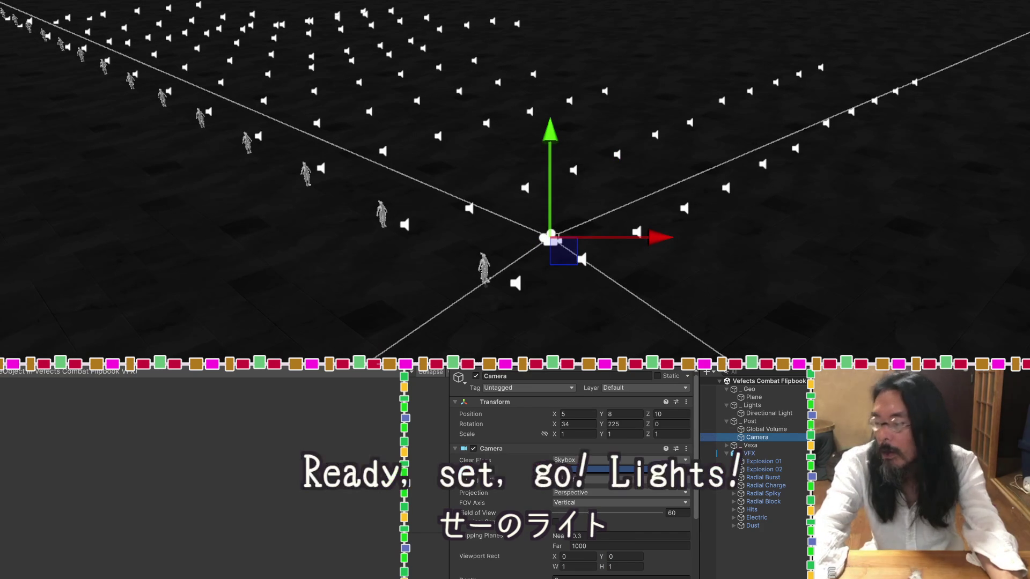
{"action": "scroll", "coordinate": [483, 515], "scroll_direction": "down", "scroll_amount": 4}
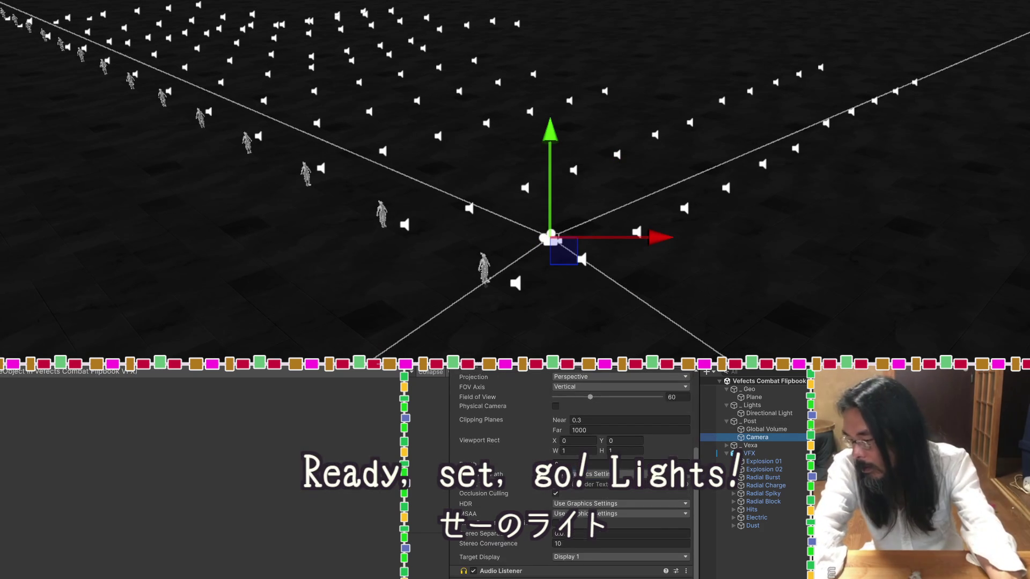
{"action": "left_click", "coordinate": [473, 571]}
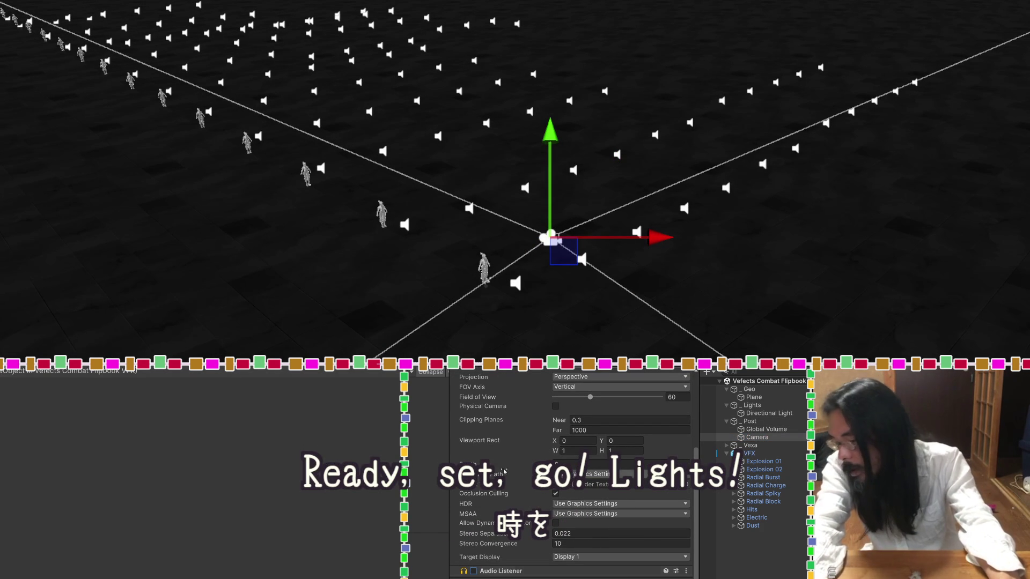
Play the combat demo, slide the camera along Z through the effects, stop, and keep changes.
{"action": "key", "text": "ctrl+p"}
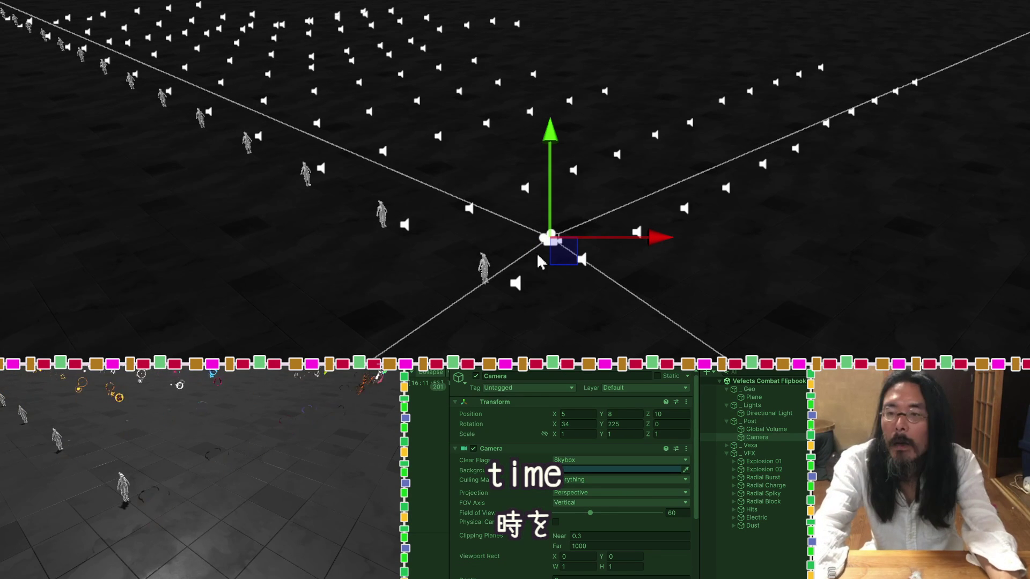
{"action": "mouse_move", "coordinate": [329, 225]}
{"action": "left_mouse_down"}
{"action": "mouse_move", "coordinate": [504, 354]}
{"action": "mouse_move", "coordinate": [490, 349]}
{"action": "left_mouse_up"}
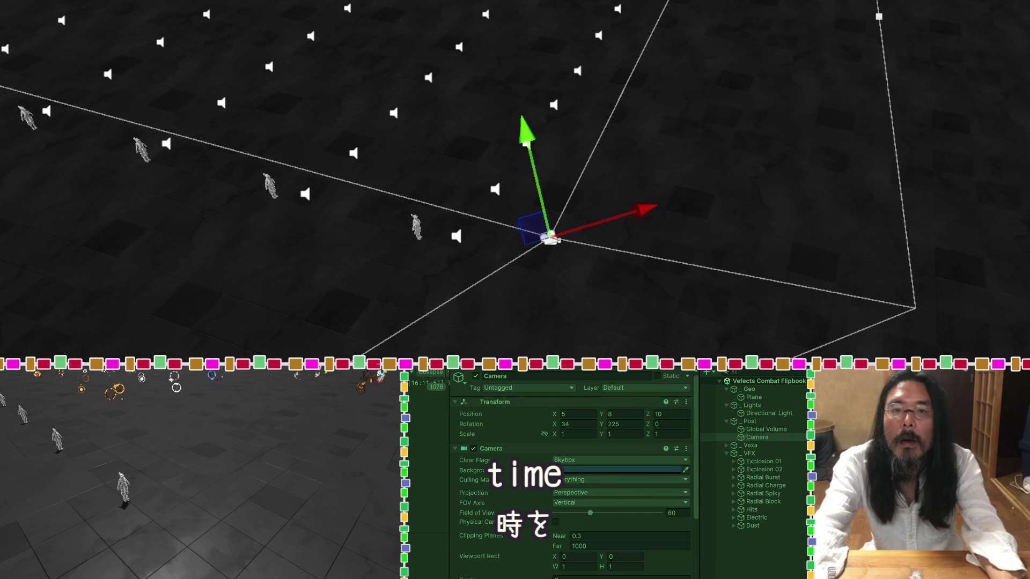
{"action": "mouse_move", "coordinate": [490, 349]}
{"action": "left_mouse_down"}
{"action": "mouse_move", "coordinate": [414, 128]}
{"action": "mouse_move", "coordinate": [526, 74]}
{"action": "mouse_move", "coordinate": [589, 144]}
{"action": "left_mouse_up"}
{"action": "mouse_move", "coordinate": [659, 243]}
{"action": "left_mouse_down"}
{"action": "mouse_move", "coordinate": [611, 228]}
{"action": "mouse_move", "coordinate": [284, 199]}
{"action": "mouse_move", "coordinate": [581, 211]}
{"action": "mouse_move", "coordinate": [431, 183]}
{"action": "mouse_move", "coordinate": [611, 200]}
{"action": "mouse_move", "coordinate": [60, 91]}
{"action": "mouse_move", "coordinate": [0, 94]}
{"action": "mouse_move", "coordinate": [187, 454]}
{"action": "left_mouse_up"}
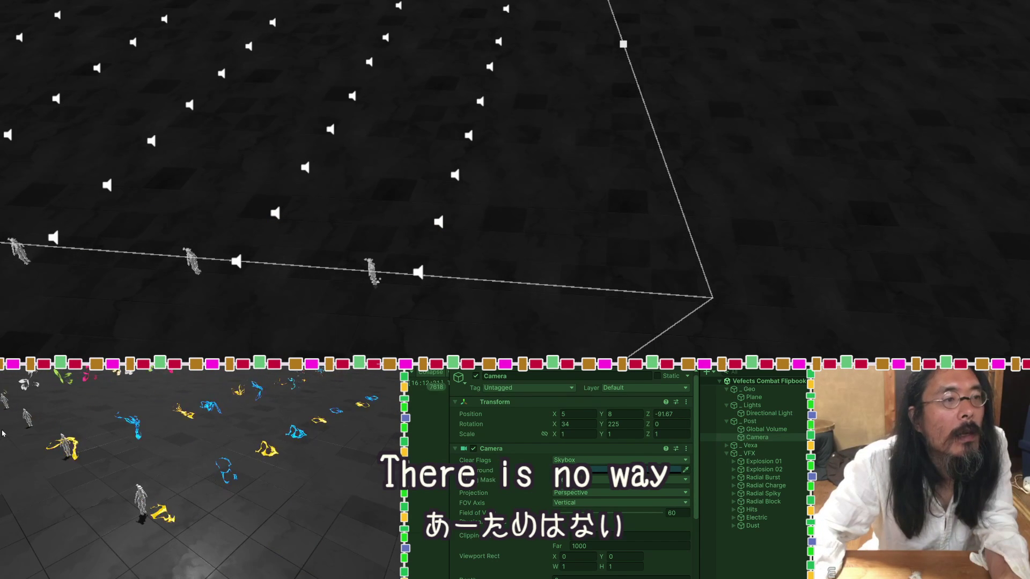
{"action": "scroll", "coordinate": [79, 435], "scroll_direction": "up", "scroll_amount": 3}
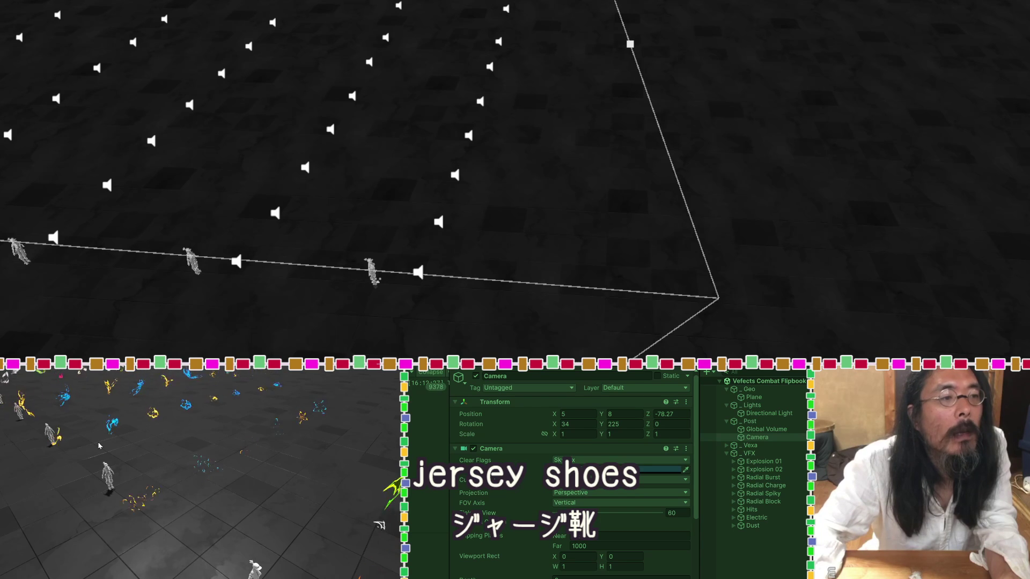
{"action": "scroll", "coordinate": [171, 449], "scroll_direction": "up", "scroll_amount": 3}
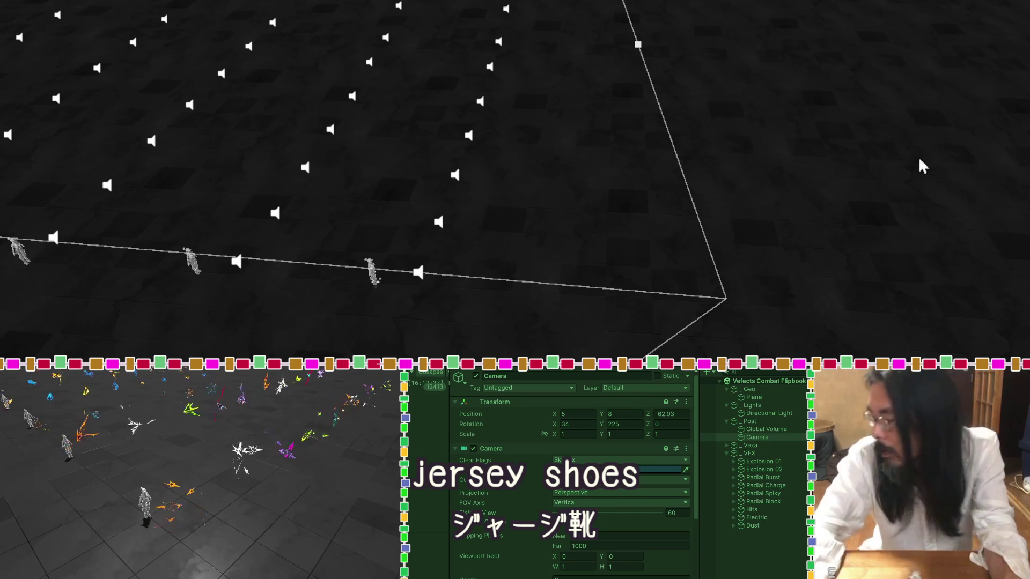
{"action": "key", "text": "ctrl+p"}
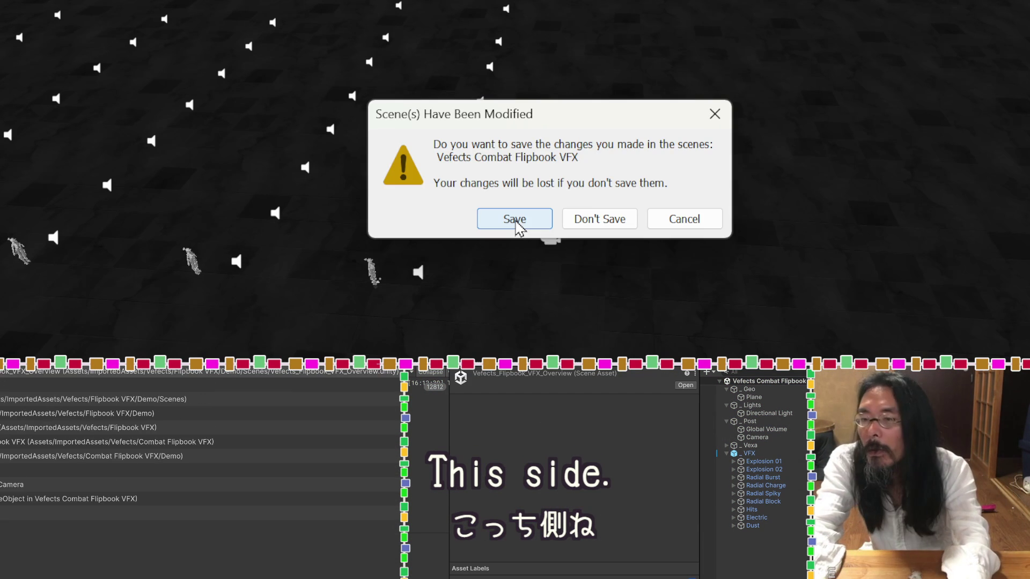
{"action": "left_click", "coordinate": [515, 220]}
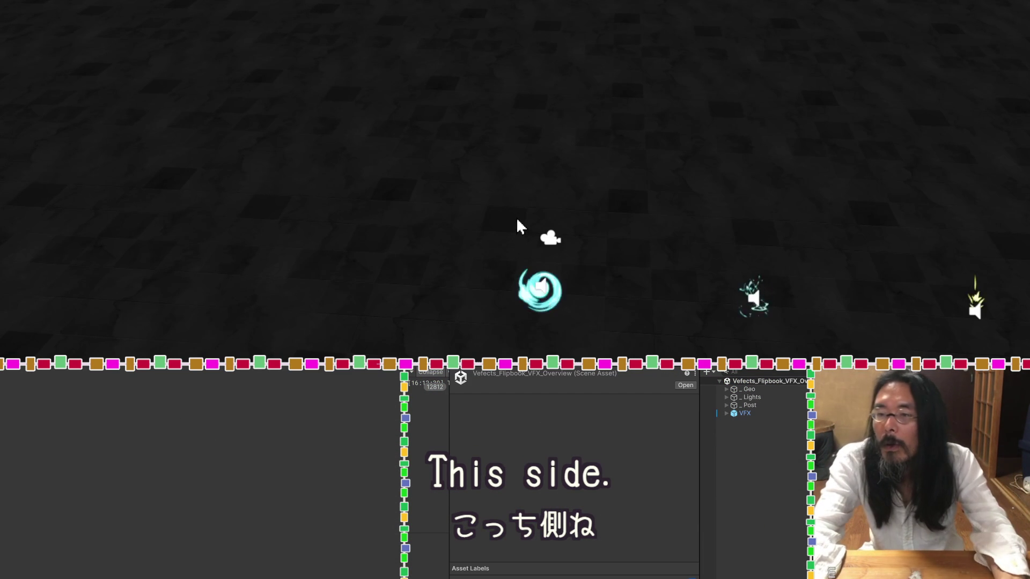
Zoom out on the Overview scene and briefly play its swirl, spark and flame effects.
{"action": "scroll", "coordinate": [516, 169], "scroll_direction": "down", "scroll_amount": 4}
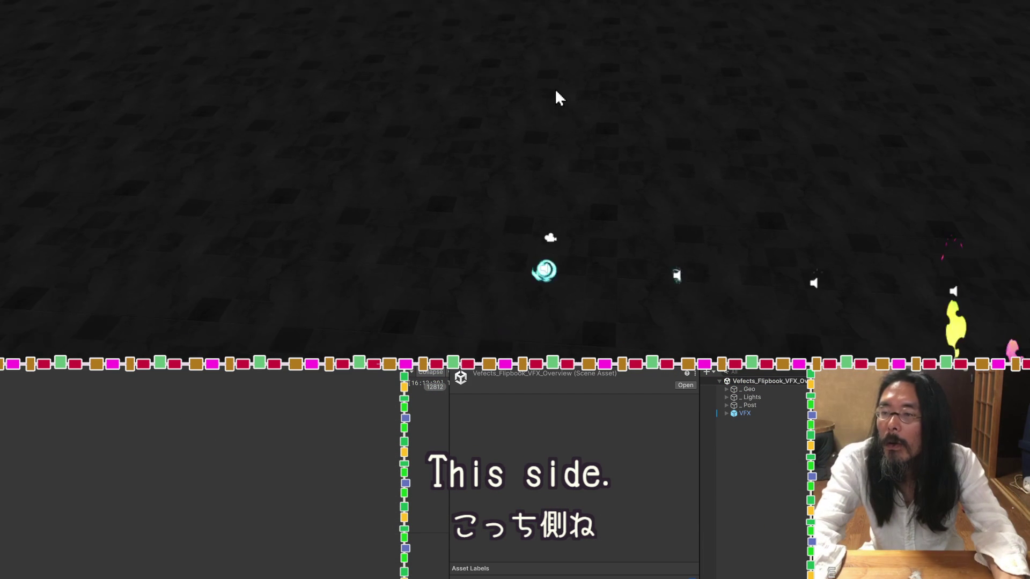
{"action": "key", "text": "ctrl+p"}
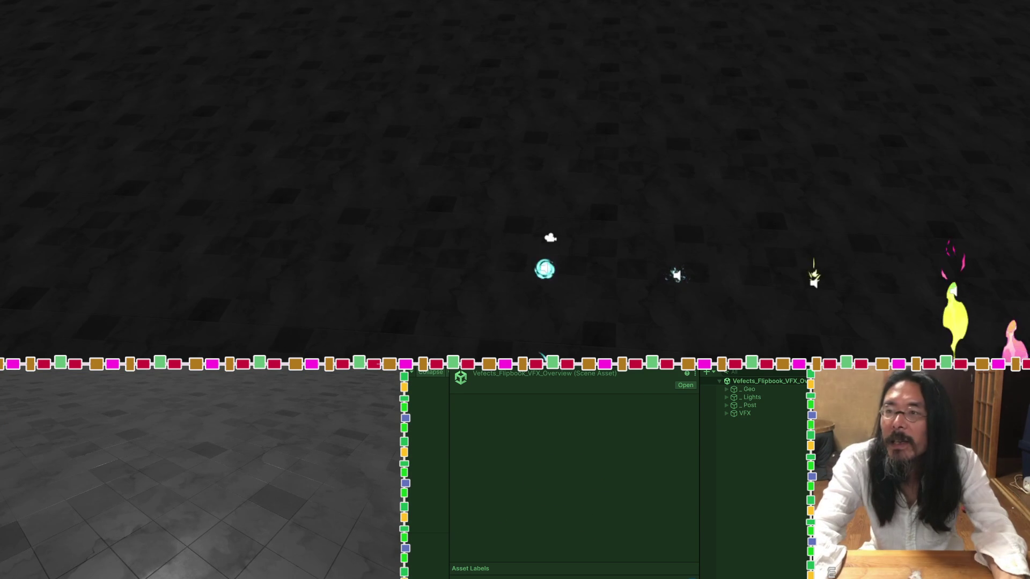
{"action": "key", "text": "ctrl+p"}
{"action": "key", "text": "ctrl+p"}
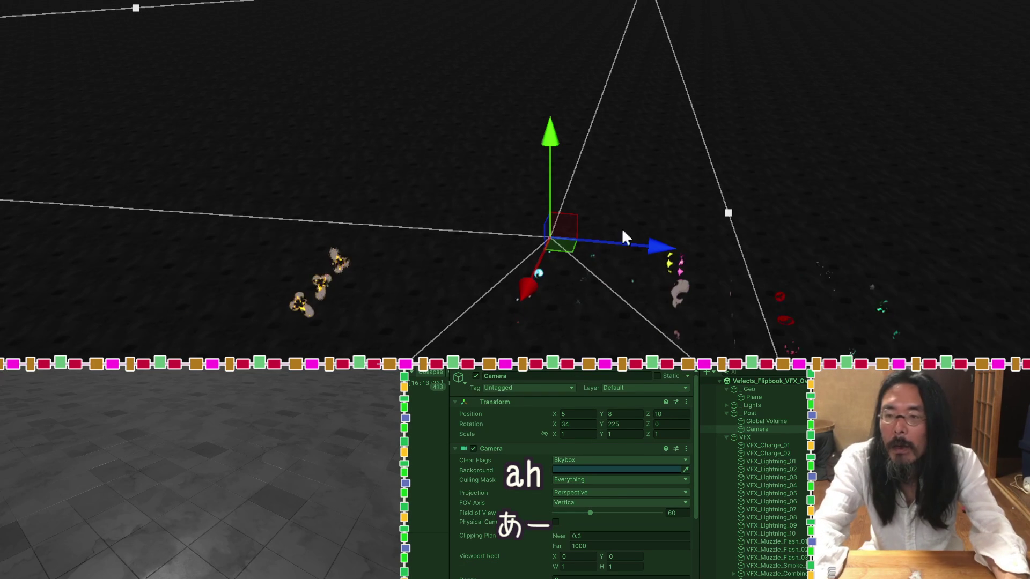
Sweep the Camera along the row of overview effects in Play mode, then stop the preview.
{"action": "mouse_move", "coordinate": [571, 259]}
{"action": "left_mouse_down"}
{"action": "mouse_move", "coordinate": [567, 290]}
{"action": "mouse_move", "coordinate": [632, 300]}
{"action": "mouse_move", "coordinate": [656, 283]}
{"action": "mouse_move", "coordinate": [726, 313]}
{"action": "mouse_move", "coordinate": [729, 297]}
{"action": "mouse_move", "coordinate": [916, 344]}
{"action": "mouse_move", "coordinate": [989, 310]}
{"action": "mouse_move", "coordinate": [905, 361]}
{"action": "mouse_move", "coordinate": [467, 337]}
{"action": "mouse_move", "coordinate": [377, 288]}
{"action": "mouse_move", "coordinate": [448, 276]}
{"action": "mouse_move", "coordinate": [1027, 300]}
{"action": "mouse_move", "coordinate": [989, 327]}
{"action": "mouse_move", "coordinate": [919, 301]}
{"action": "mouse_move", "coordinate": [720, 269]}
{"action": "mouse_move", "coordinate": [343, 279]}
{"action": "mouse_move", "coordinate": [365, 341]}
{"action": "mouse_move", "coordinate": [456, 354]}
{"action": "mouse_move", "coordinate": [391, 340]}
{"action": "left_mouse_up"}
{"action": "mouse_move", "coordinate": [537, 337]}
{"action": "left_mouse_down"}
{"action": "mouse_move", "coordinate": [686, 356]}
{"action": "mouse_move", "coordinate": [614, 350]}
{"action": "mouse_move", "coordinate": [553, 396]}
{"action": "left_mouse_up"}
{"action": "mouse_move", "coordinate": [570, 333]}
{"action": "left_mouse_down"}
{"action": "mouse_move", "coordinate": [556, 349]}
{"action": "mouse_move", "coordinate": [595, 350]}
{"action": "mouse_move", "coordinate": [568, 256]}
{"action": "mouse_move", "coordinate": [594, 273]}
{"action": "mouse_move", "coordinate": [616, 258]}
{"action": "mouse_move", "coordinate": [596, 252]}
{"action": "mouse_move", "coordinate": [613, 274]}
{"action": "mouse_move", "coordinate": [665, 267]}
{"action": "mouse_move", "coordinate": [681, 279]}
{"action": "left_mouse_up"}
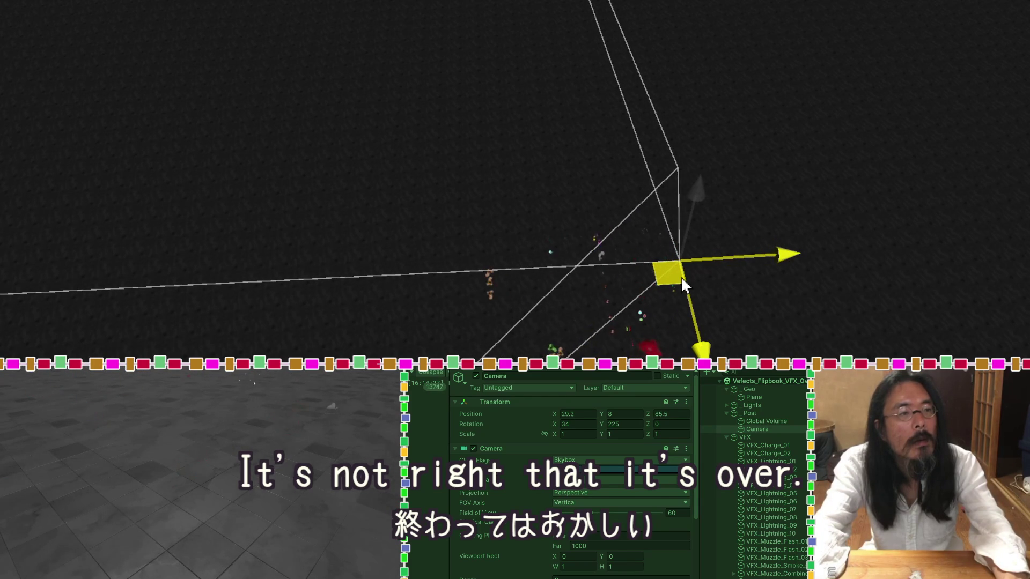
{"action": "left_click_drag", "start_coordinate": [682, 284], "coordinate": [683, 285]}
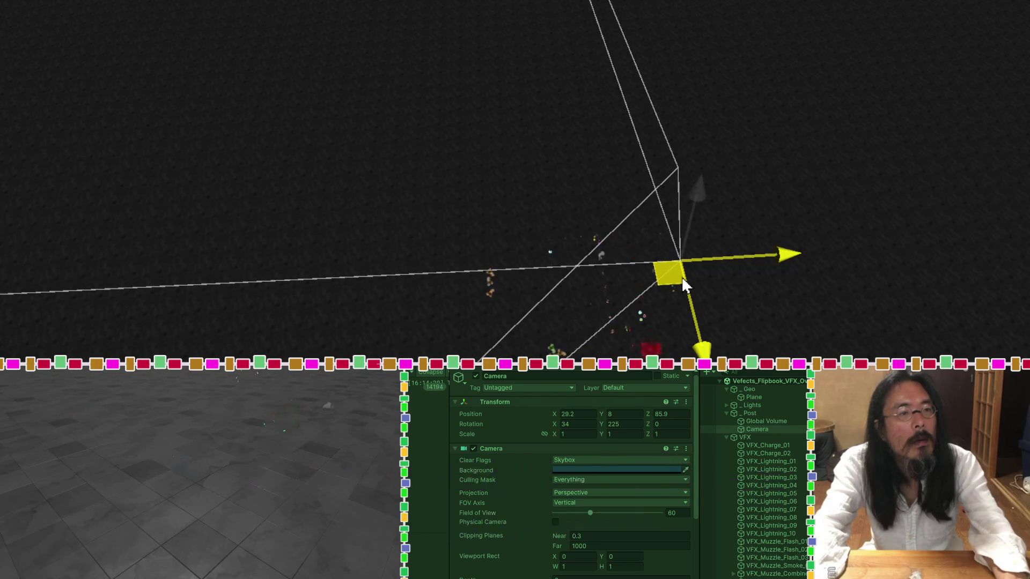
{"action": "mouse_move", "coordinate": [686, 284]}
{"action": "left_mouse_down"}
{"action": "mouse_move", "coordinate": [694, 266]}
{"action": "mouse_move", "coordinate": [686, 352]}
{"action": "mouse_move", "coordinate": [639, 317]}
{"action": "mouse_move", "coordinate": [661, 355]}
{"action": "mouse_move", "coordinate": [675, 334]}
{"action": "left_mouse_up"}
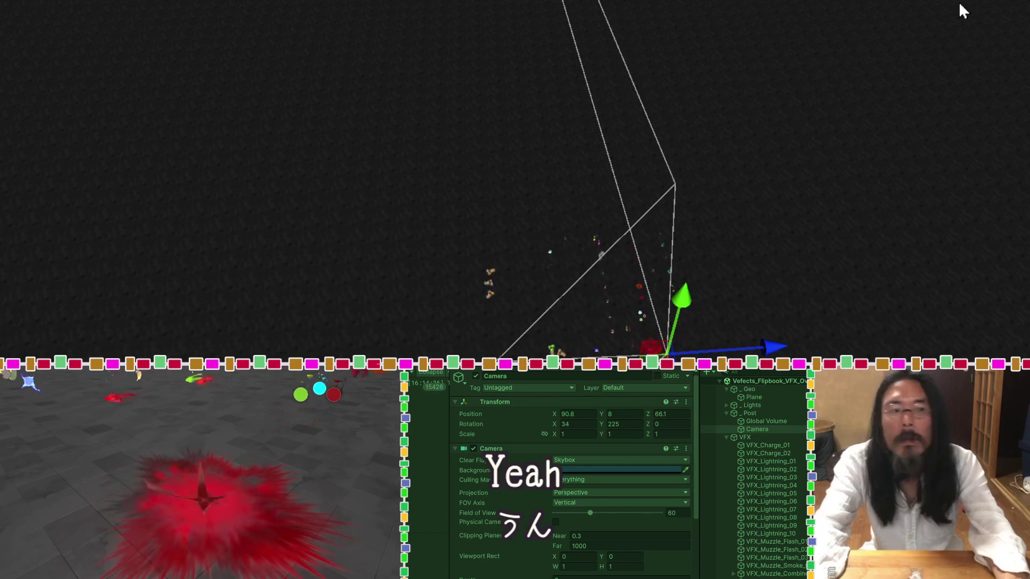
{"action": "key", "text": "ctrl+z"}
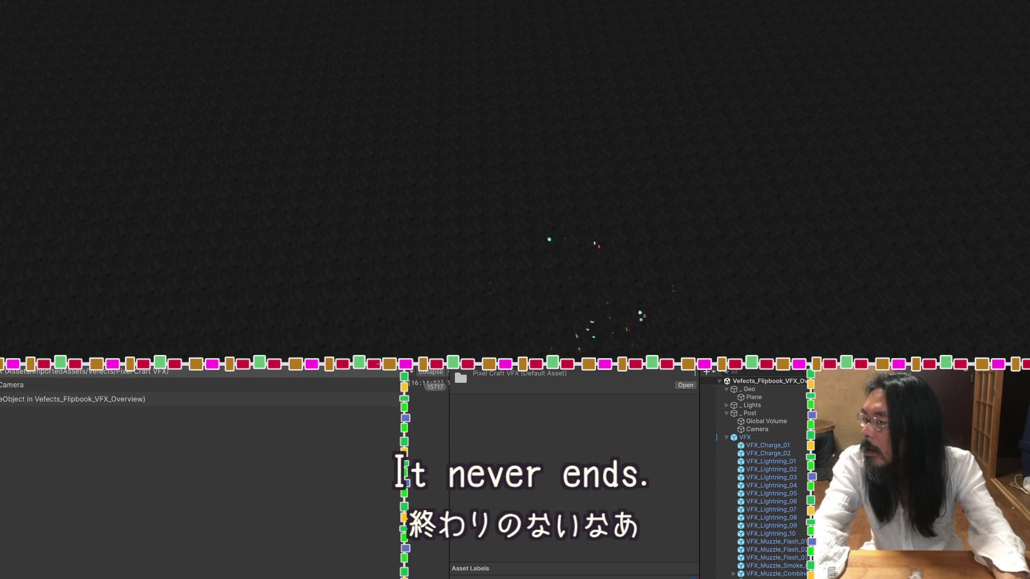
Open the Vefects Pixel Craft VFX scene, saving changes to the Flipbook overview.
{"action": "key", "text": "Down"}
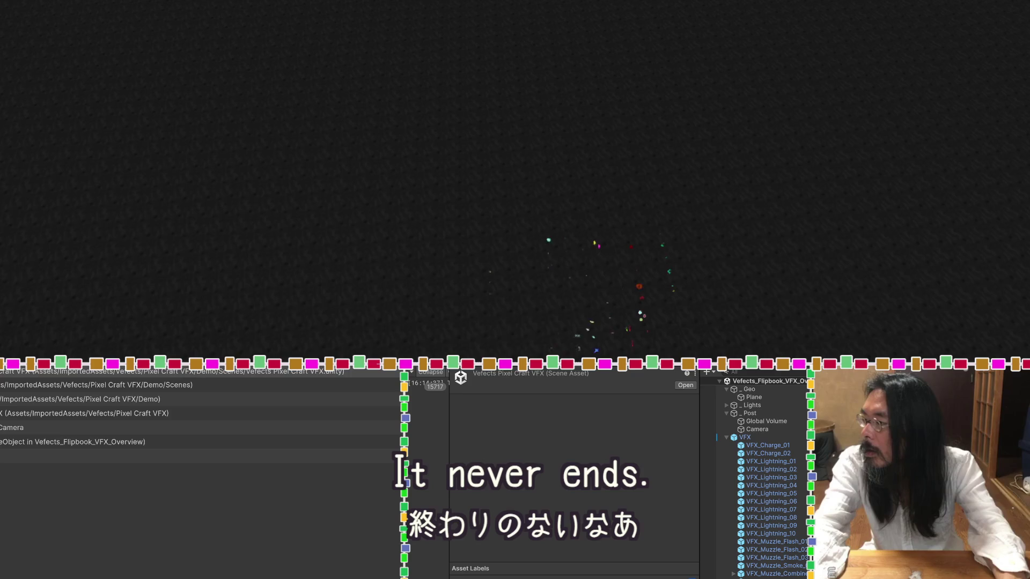
{"action": "key", "text": "Return"}
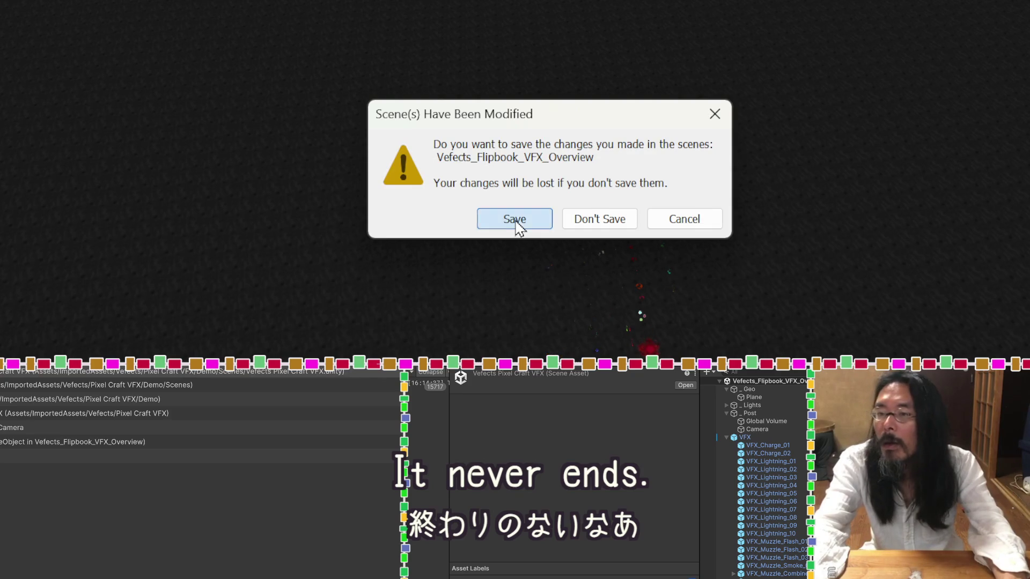
{"action": "left_click", "coordinate": [515, 221]}
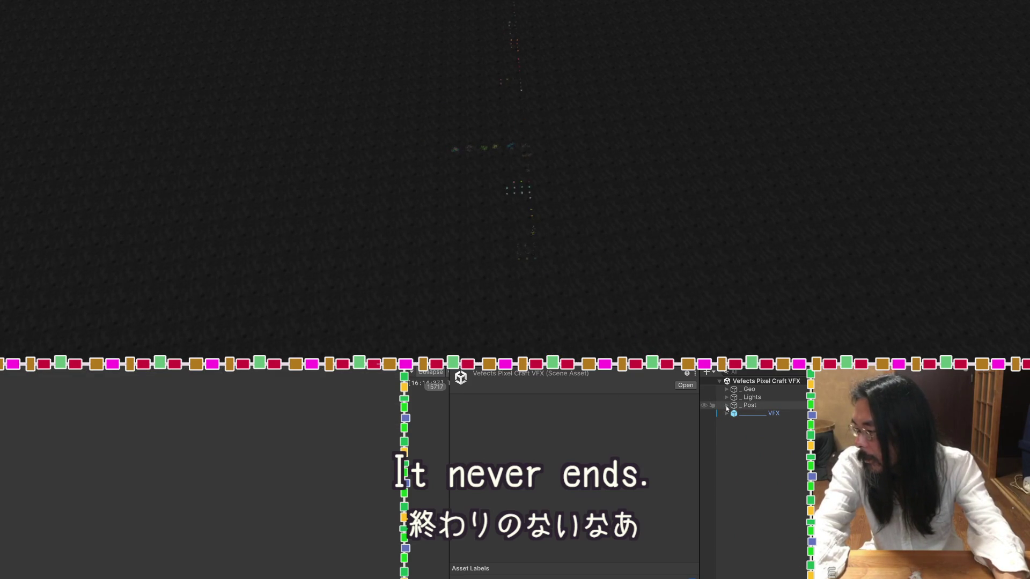
Disable the Camera's Audio Listener and start playing the Pixel Craft scene.
{"action": "left_click", "coordinate": [736, 422]}
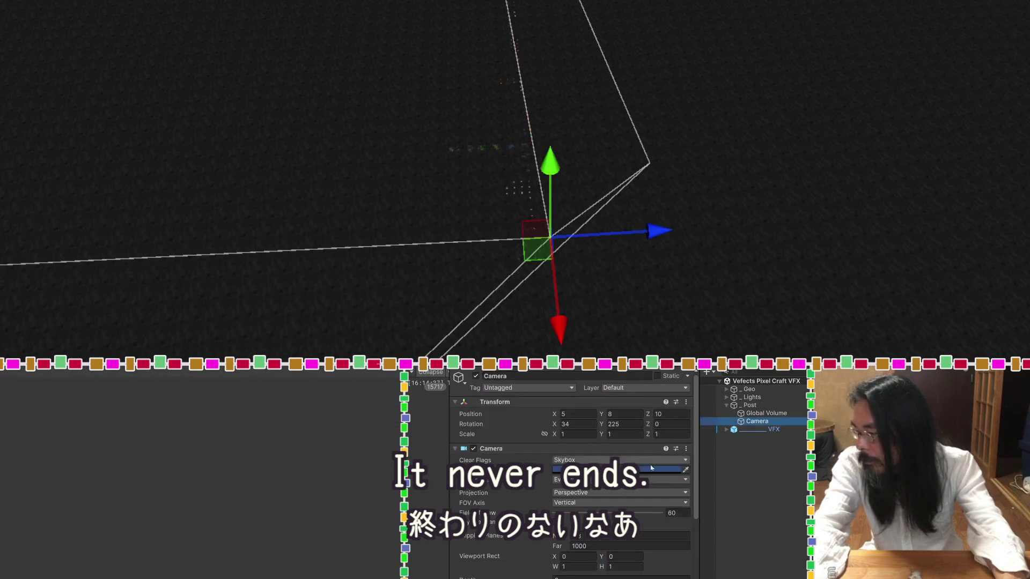
{"action": "scroll", "coordinate": [485, 536], "scroll_direction": "down", "scroll_amount": 5}
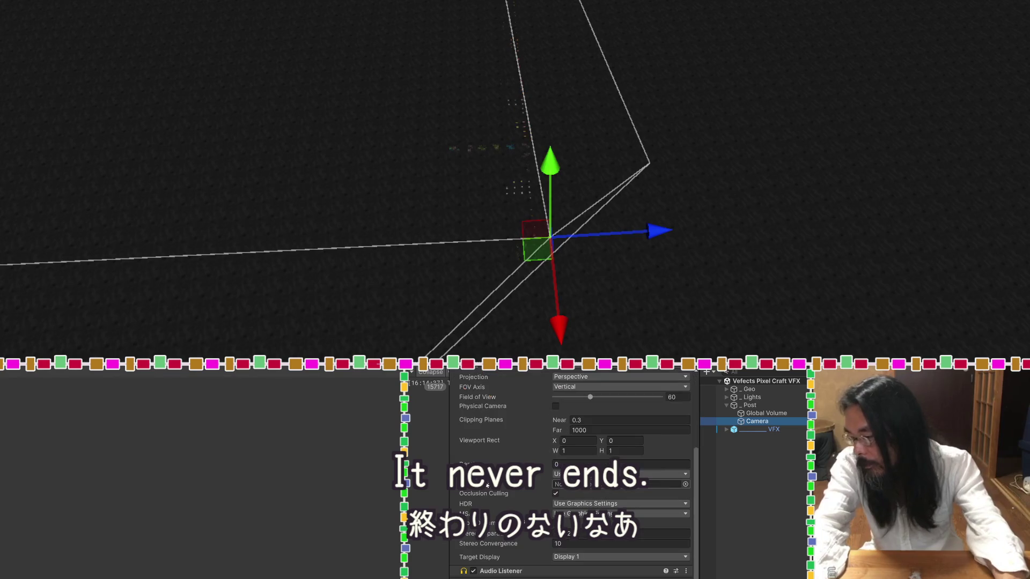
{"action": "left_click", "coordinate": [474, 571]}
{"action": "key", "text": "ctrl+p"}
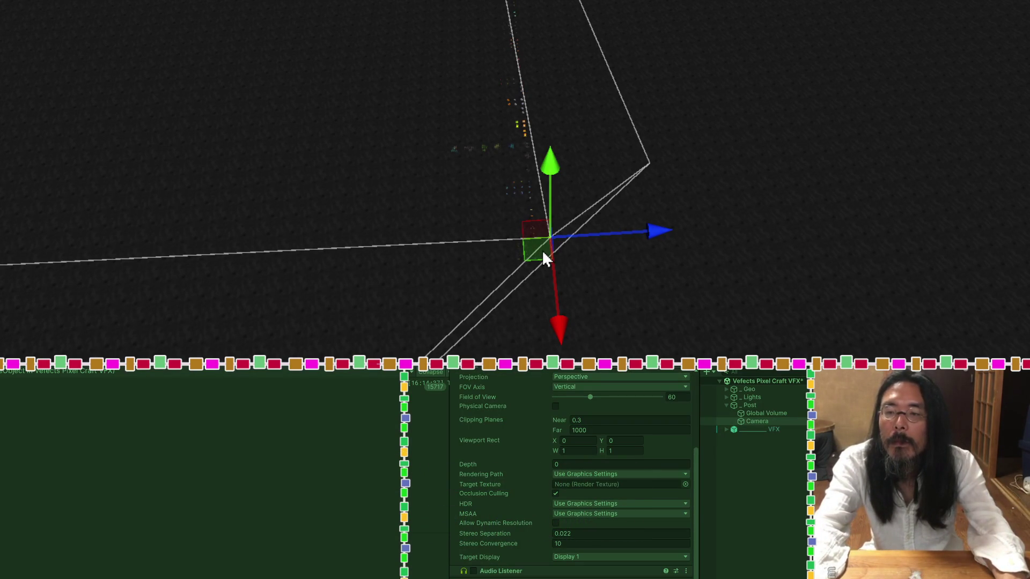
Drag the Camera across the playing scene to roughly X -852, Z 22.
{"action": "mouse_move", "coordinate": [542, 255]}
{"action": "left_mouse_down"}
{"action": "mouse_move", "coordinate": [546, 243]}
{"action": "mouse_move", "coordinate": [526, 250]}
{"action": "mouse_move", "coordinate": [516, 287]}
{"action": "mouse_move", "coordinate": [535, 288]}
{"action": "mouse_move", "coordinate": [544, 270]}
{"action": "mouse_move", "coordinate": [530, 213]}
{"action": "mouse_move", "coordinate": [533, 165]}
{"action": "mouse_move", "coordinate": [513, 153]}
{"action": "mouse_move", "coordinate": [490, 158]}
{"action": "mouse_move", "coordinate": [526, 169]}
{"action": "mouse_move", "coordinate": [535, 156]}
{"action": "mouse_move", "coordinate": [522, 145]}
{"action": "mouse_move", "coordinate": [535, 108]}
{"action": "mouse_move", "coordinate": [522, 99]}
{"action": "mouse_move", "coordinate": [523, 26]}
{"action": "mouse_move", "coordinate": [511, 18]}
{"action": "left_mouse_up"}
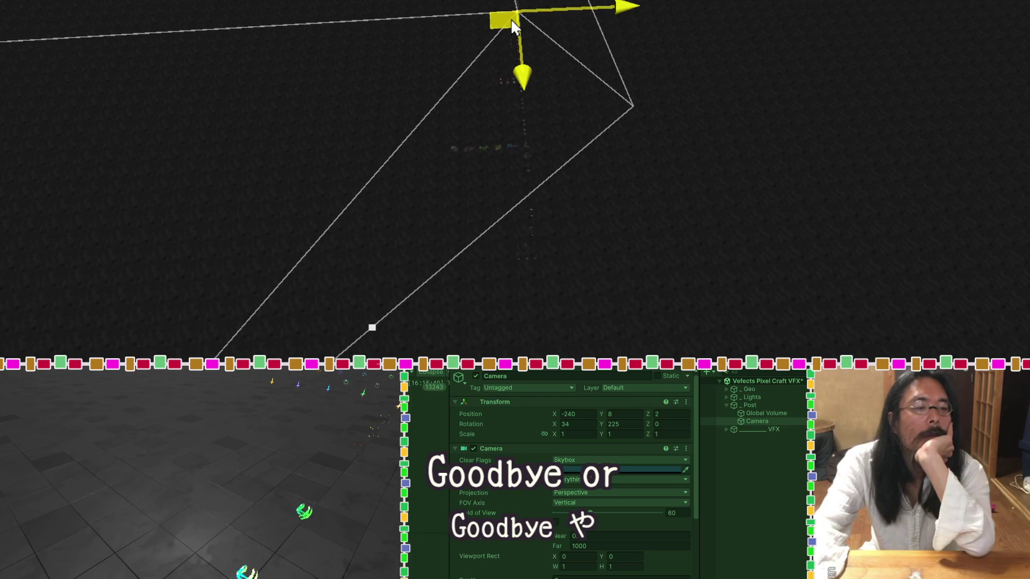
{"action": "left_click_drag", "start_coordinate": [510, 18], "coordinate": [519, 0]}
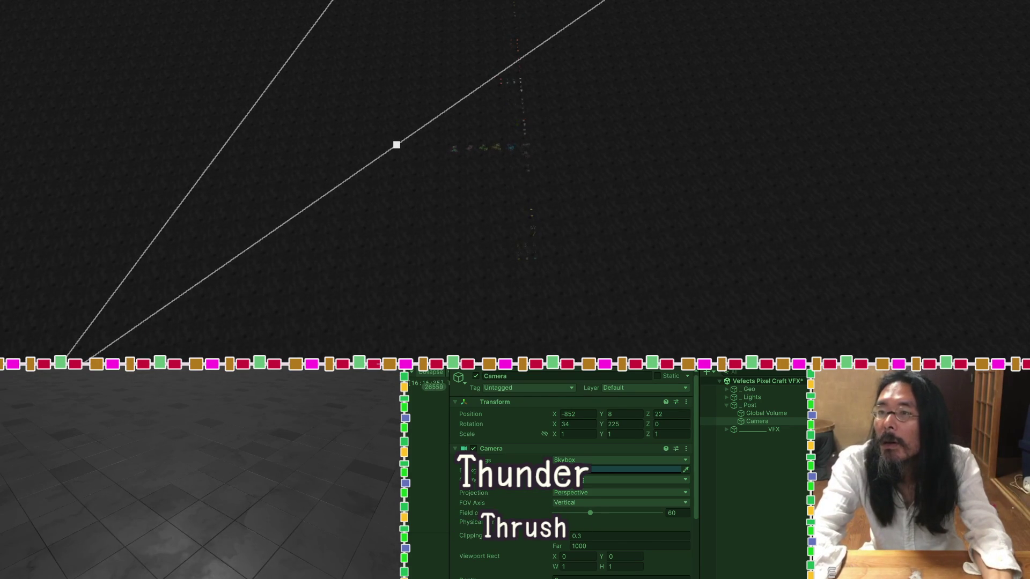
Exit Play mode, save the scene, and expand VFX Thumbnail in the Hierarchy.
{"action": "key", "text": "ctrl+p"}
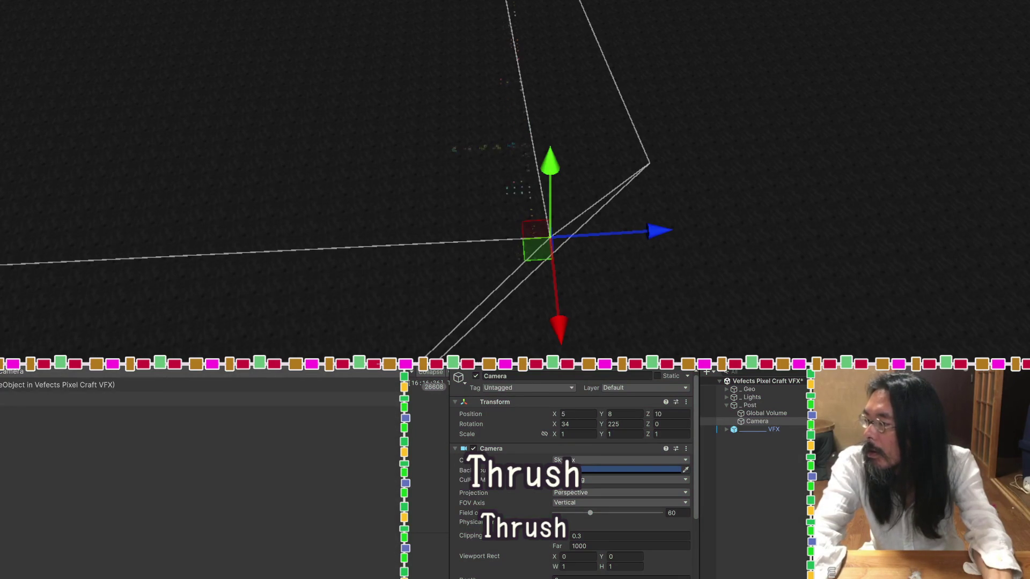
{"action": "left_click", "coordinate": [515, 220]}
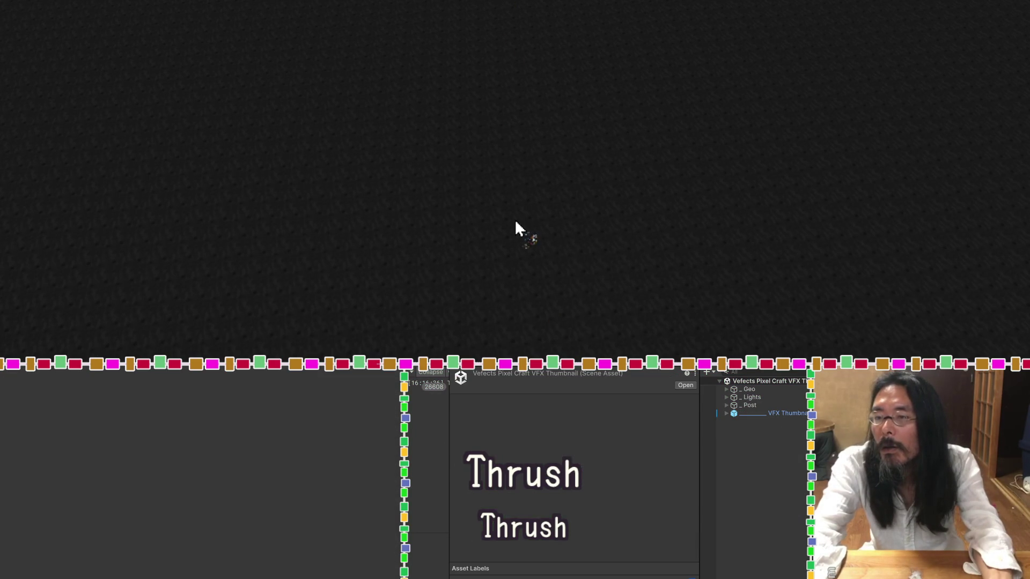
{"action": "left_click", "coordinate": [721, 414]}
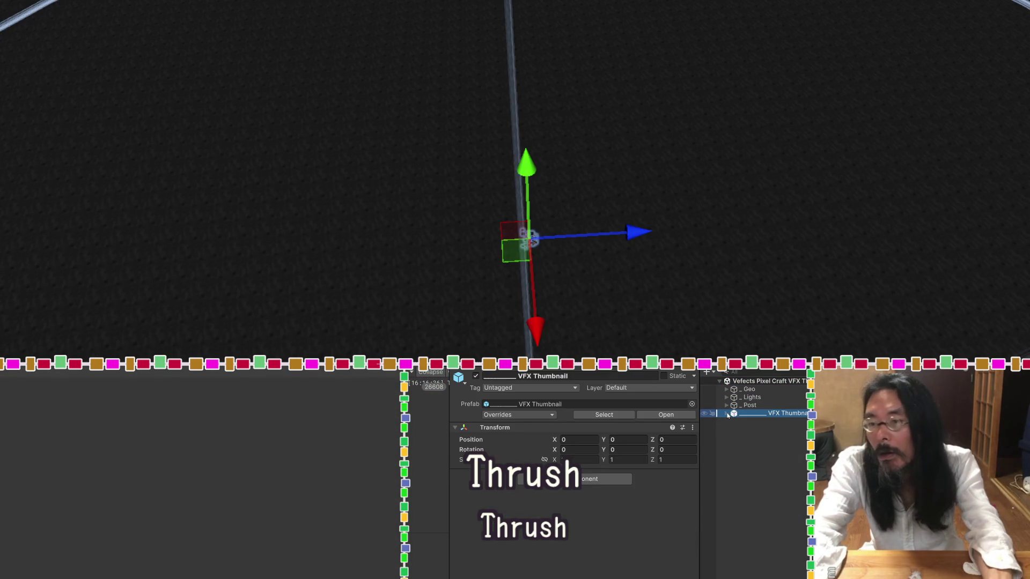
{"action": "left_click", "coordinate": [727, 413]}
Frame the Bubble effect in the Scene view, then clear the selection.
{"action": "left_click", "coordinate": [740, 422]}
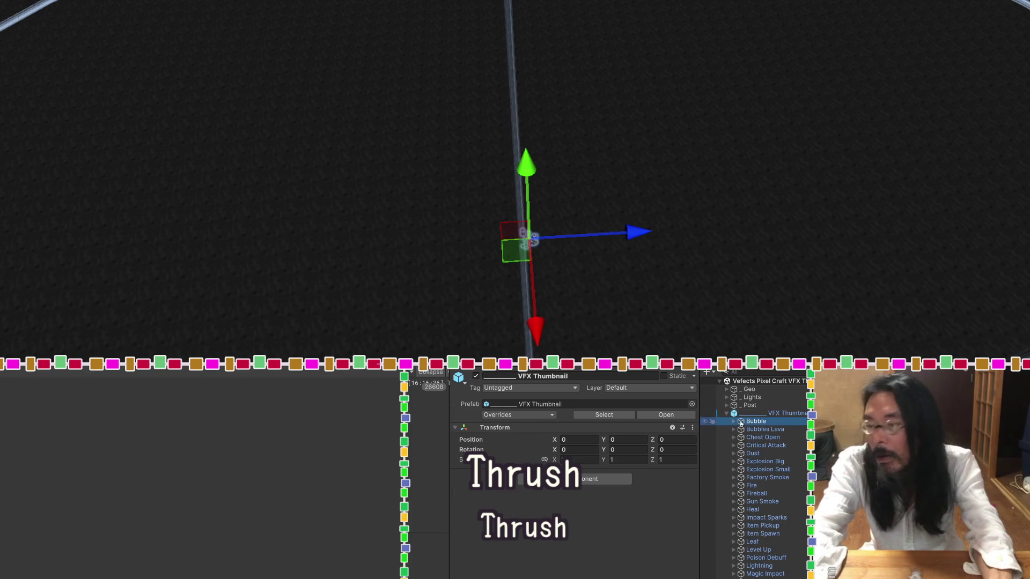
{"action": "double_click", "coordinate": [741, 422]}
{"action": "scroll", "coordinate": [501, 317], "scroll_direction": "down", "scroll_amount": 10}
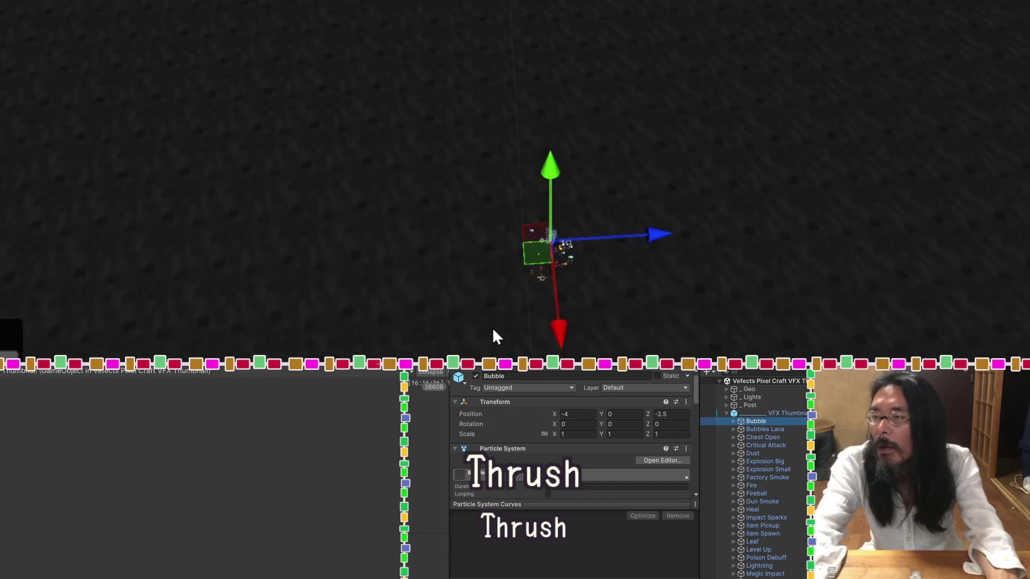
{"action": "left_click", "coordinate": [558, 247]}
{"action": "left_click", "coordinate": [558, 246]}
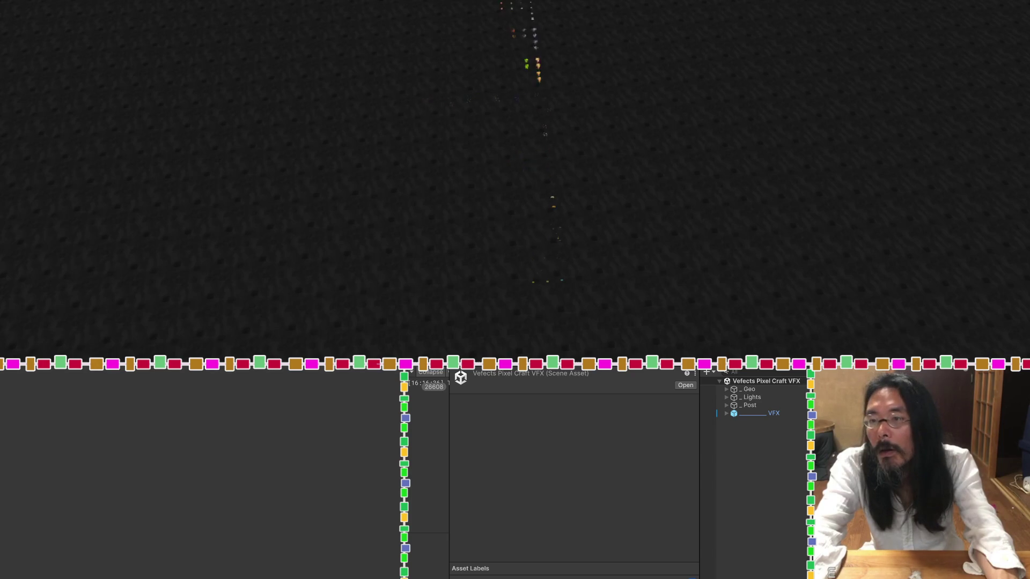
{"action": "scroll", "coordinate": [573, 253], "scroll_direction": "up", "scroll_amount": 5}
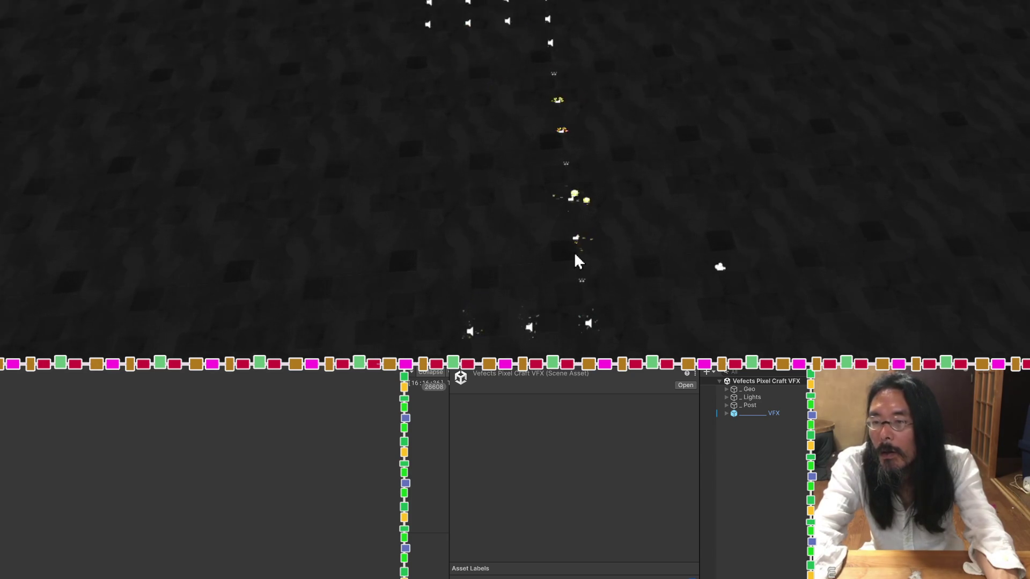
{"action": "scroll", "coordinate": [574, 252], "scroll_direction": "up", "scroll_amount": 3}
{"action": "left_click_drag", "start_coordinate": [575, 249], "coordinate": [453, 225]}
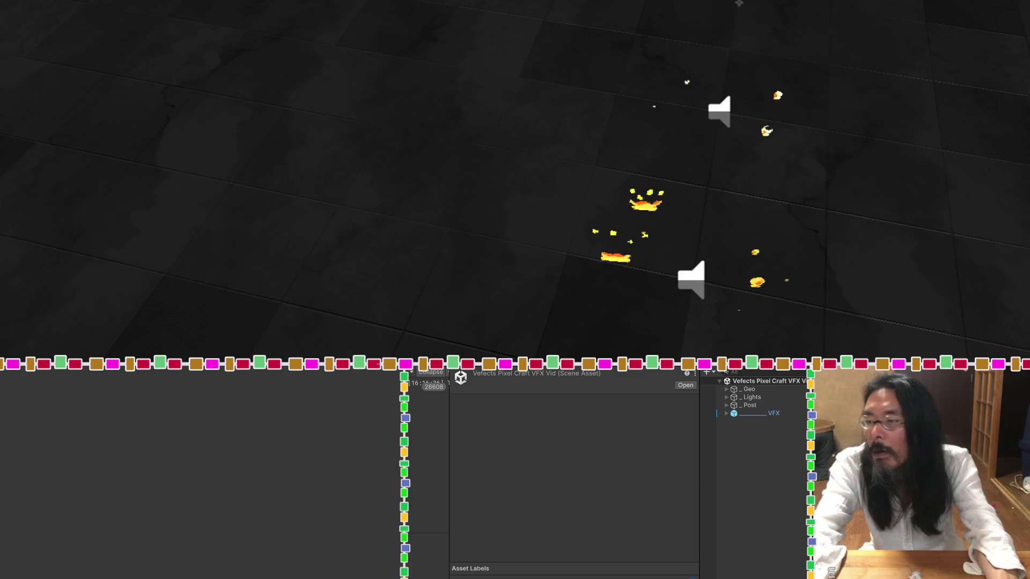
{"action": "scroll", "coordinate": [961, 233], "scroll_direction": "down", "scroll_amount": 5}
{"action": "mouse_move", "coordinate": [875, 335]}
{"action": "left_mouse_down"}
{"action": "mouse_move", "coordinate": [899, 151]}
{"action": "mouse_move", "coordinate": [929, 96]}
{"action": "left_mouse_up"}
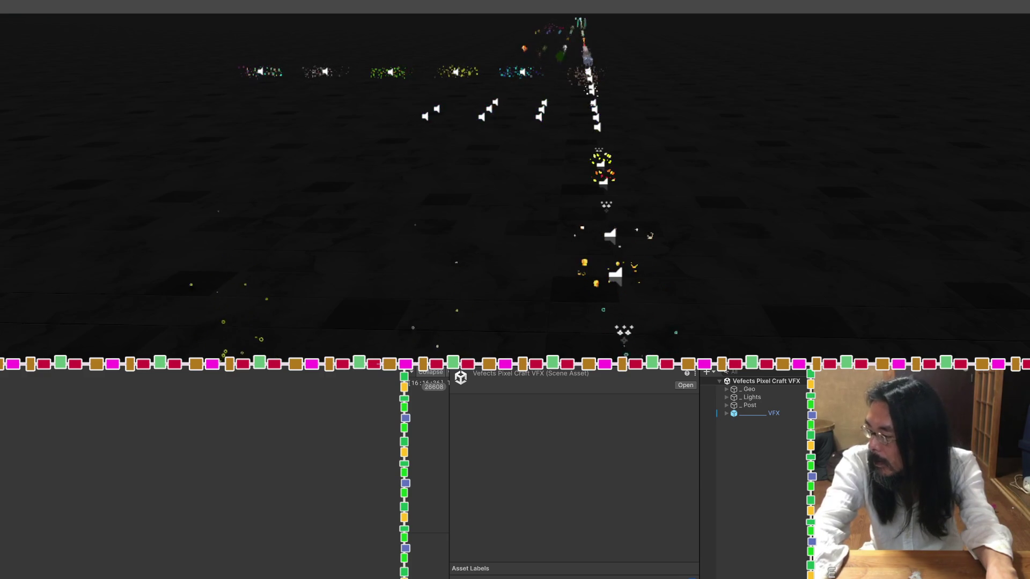
Select the inner Bubble particle object under VFX > Bubble > first variant.
{"action": "left_click", "coordinate": [726, 413]}
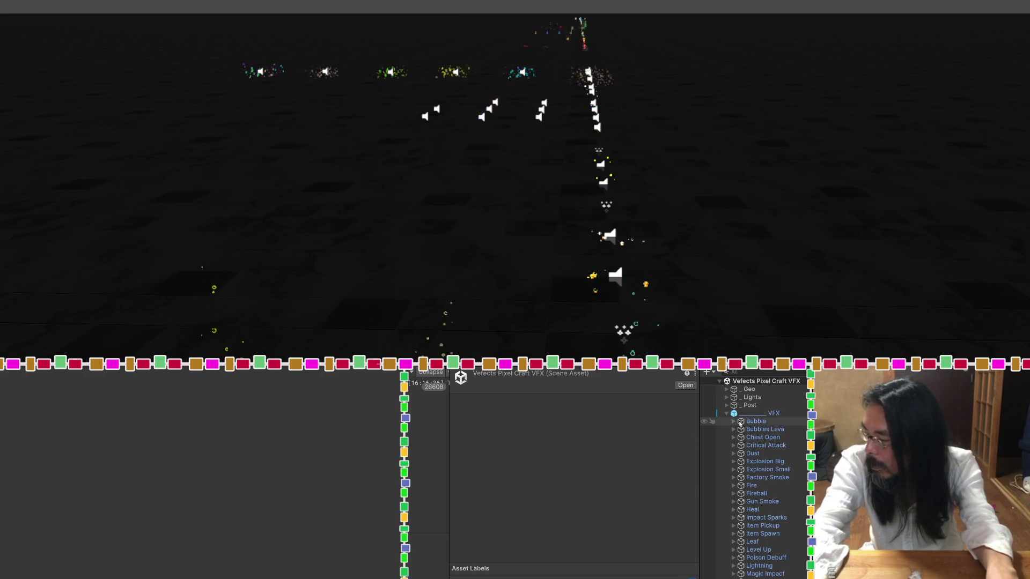
{"action": "left_click", "coordinate": [740, 423]}
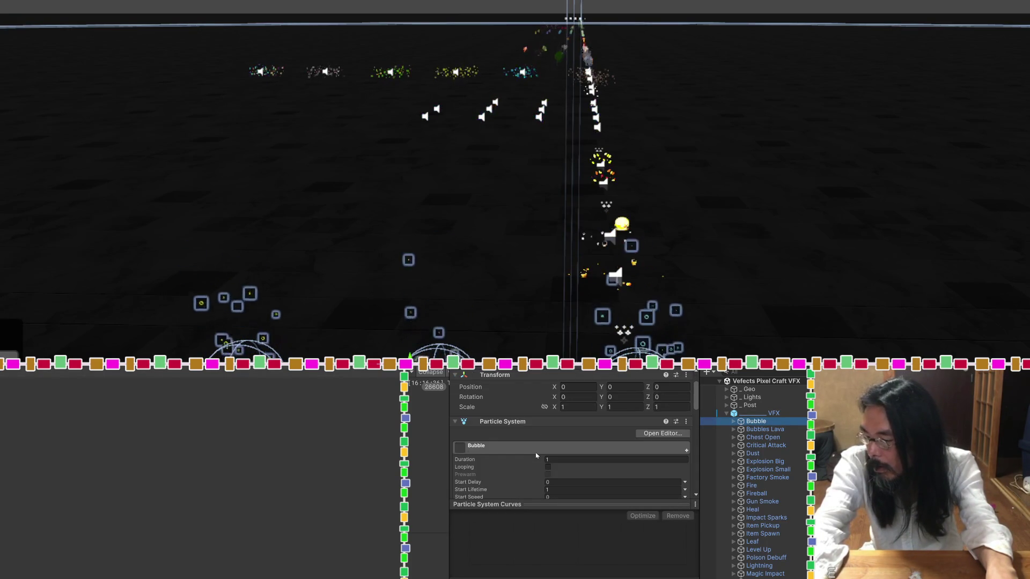
{"action": "scroll", "coordinate": [536, 455], "scroll_direction": "down", "scroll_amount": 10}
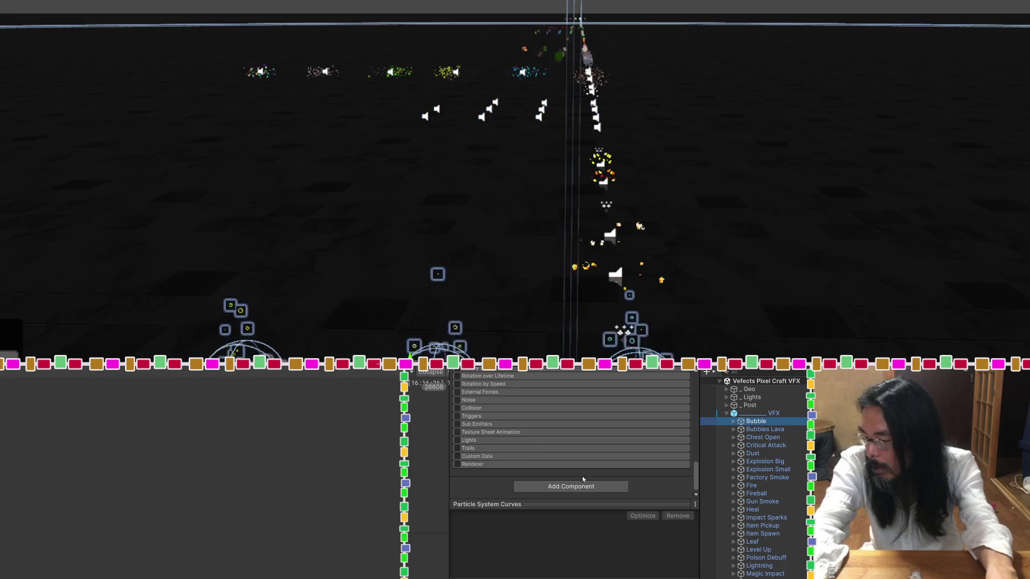
{"action": "left_click", "coordinate": [733, 421]}
{"action": "left_click", "coordinate": [748, 430]}
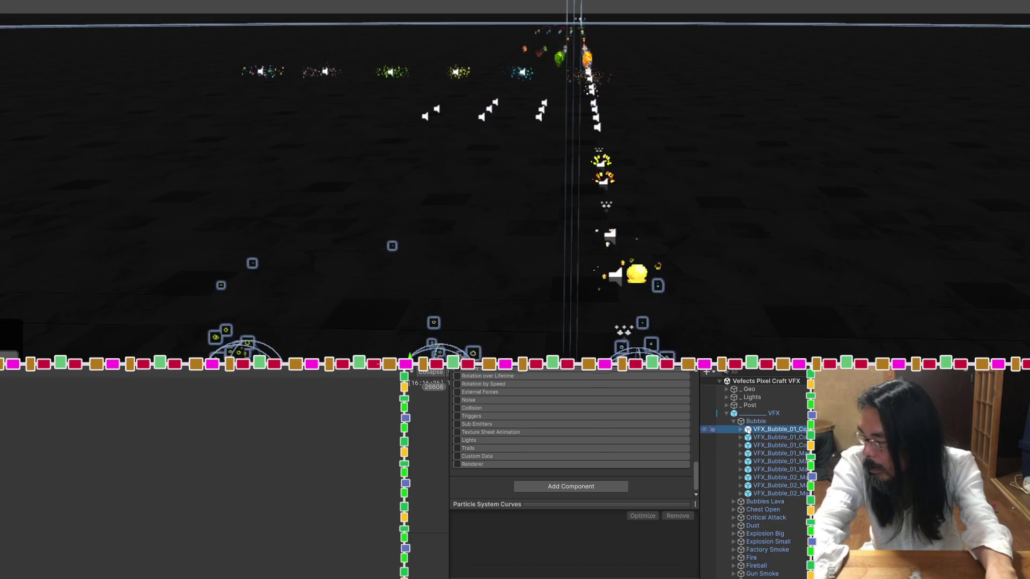
{"action": "left_click", "coordinate": [740, 430]}
{"action": "left_click", "coordinate": [770, 437]}
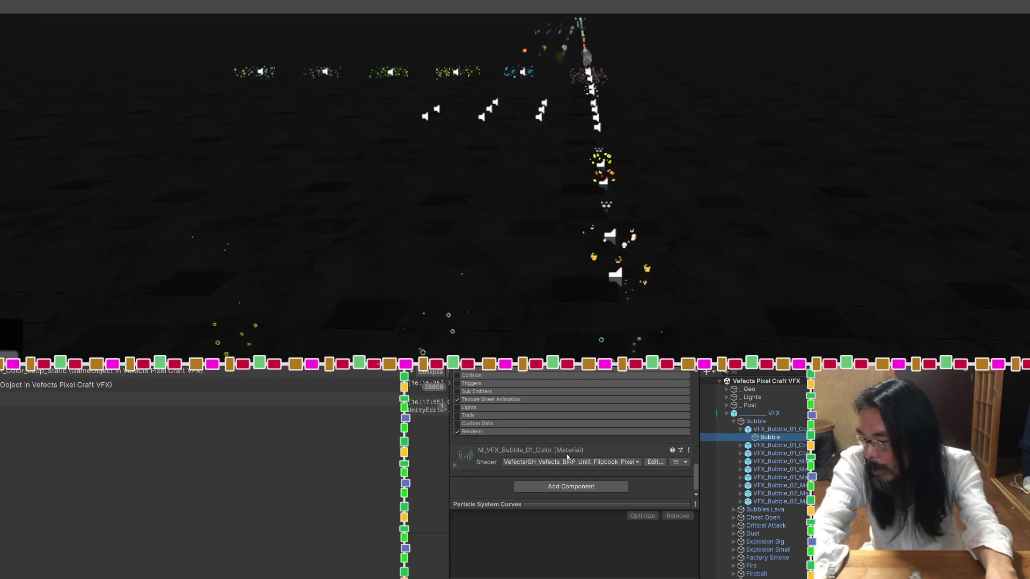
Show the shader behind the M_VFX_Bubble_01_Color material via Select Shader.
{"action": "mouse_move", "coordinate": [454, 446]}
{"action": "left_mouse_down"}
{"action": "mouse_move", "coordinate": [411, 441]}
{"action": "mouse_move", "coordinate": [472, 442]}
{"action": "left_mouse_up"}
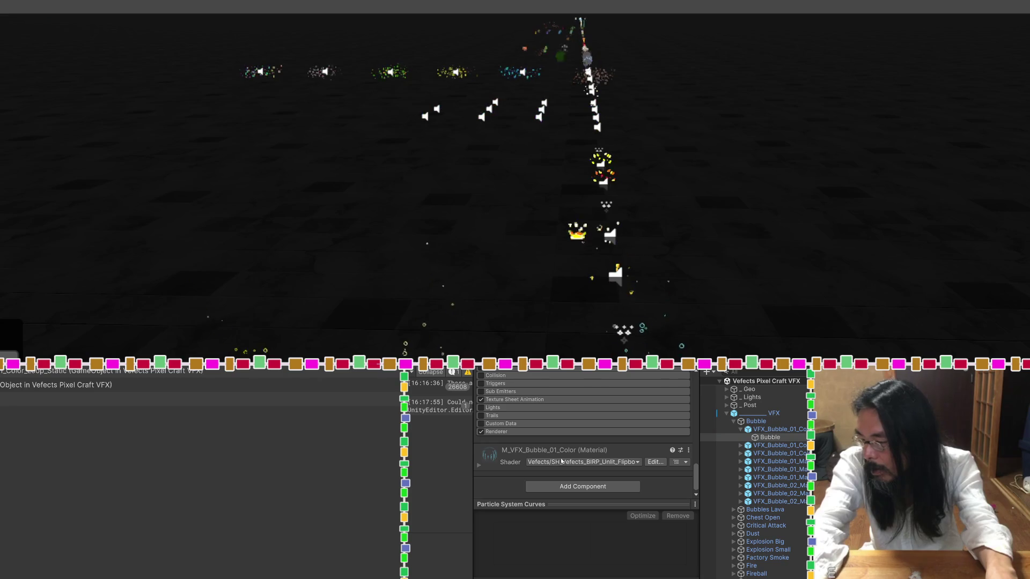
{"action": "right_click", "coordinate": [494, 459]}
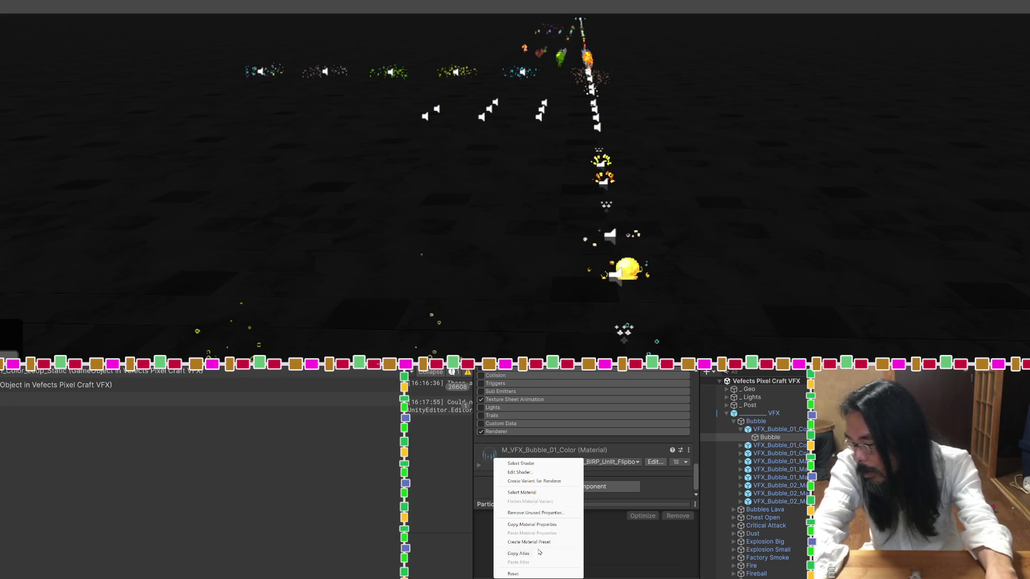
{"action": "left_click", "coordinate": [538, 464]}
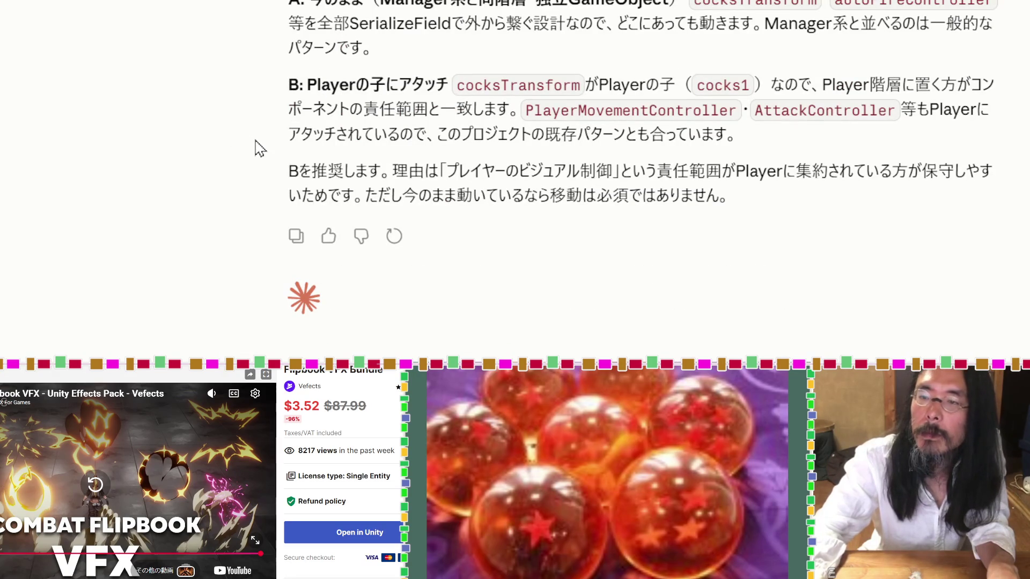
Scroll through the Claude coding chat to the reply recommending option B.
{"action": "scroll", "coordinate": [584, 157], "scroll_direction": "down", "scroll_amount": 5}
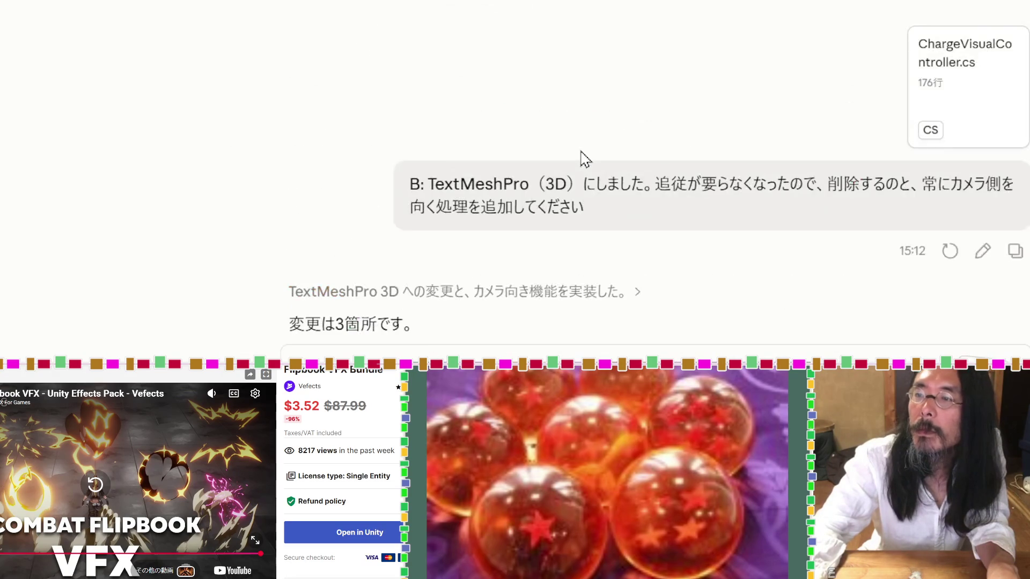
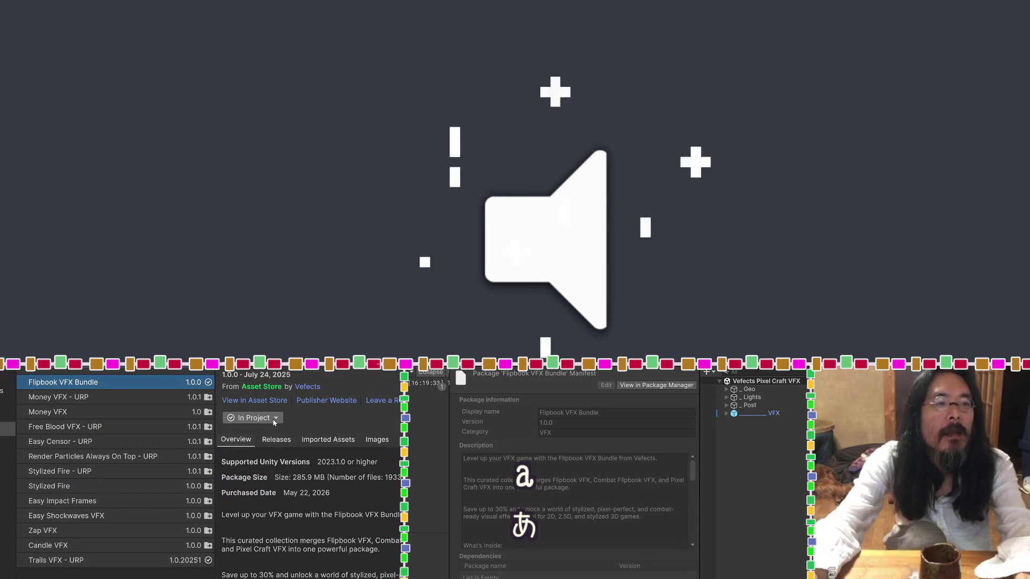
Remove the Flipbook VFX Bundle's imported Combat Flipbook VFX, Flipbook VFX and Pixel Craft VFX assets from the project.
{"action": "left_click", "coordinate": [252, 418]}
{"action": "left_click", "coordinate": [277, 445]}
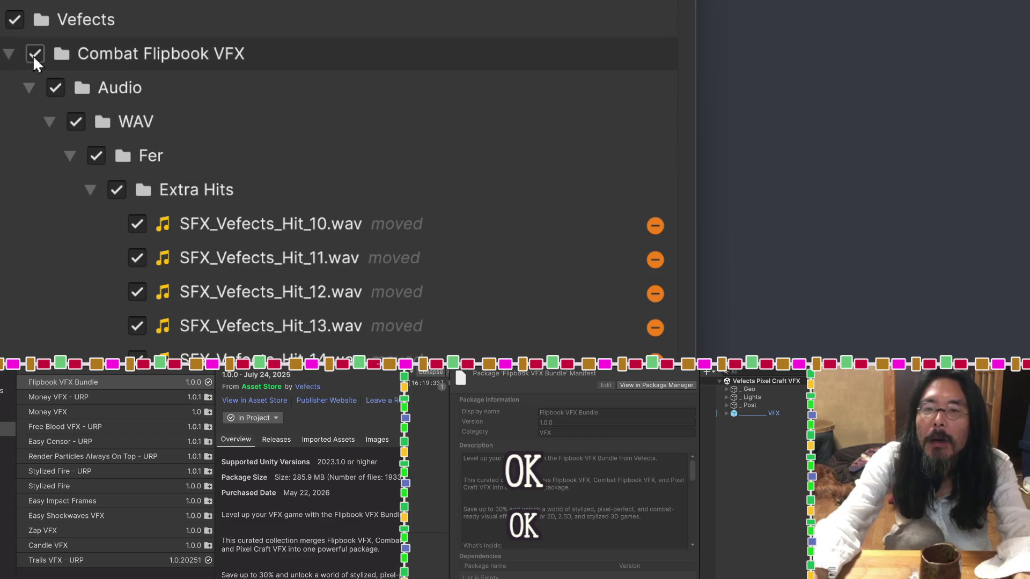
{"action": "left_click", "coordinate": [12, 54]}
{"action": "left_click", "coordinate": [9, 88]}
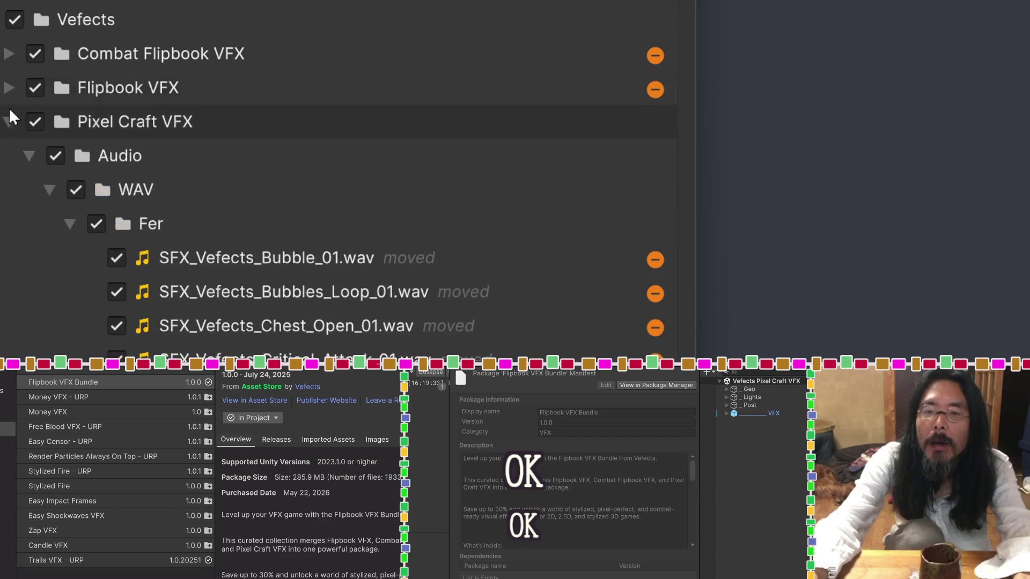
{"action": "left_click", "coordinate": [9, 122]}
{"action": "left_click", "coordinate": [673, 123]}
{"action": "left_click", "coordinate": [576, 213]}
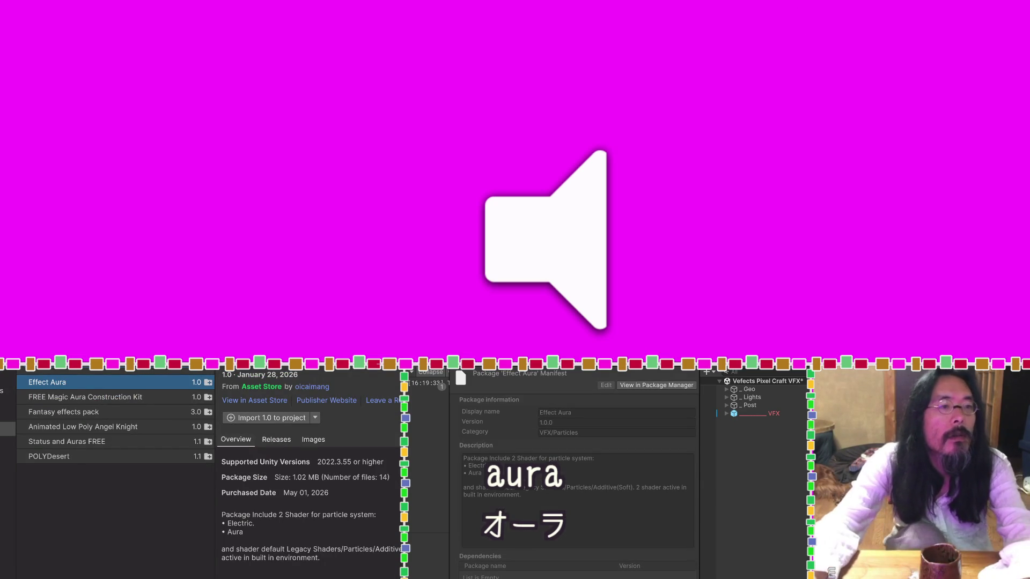
Check the Effect Aura preview images, then import Effect Aura 1.0 with all its files.
{"action": "left_click", "coordinate": [316, 439]}
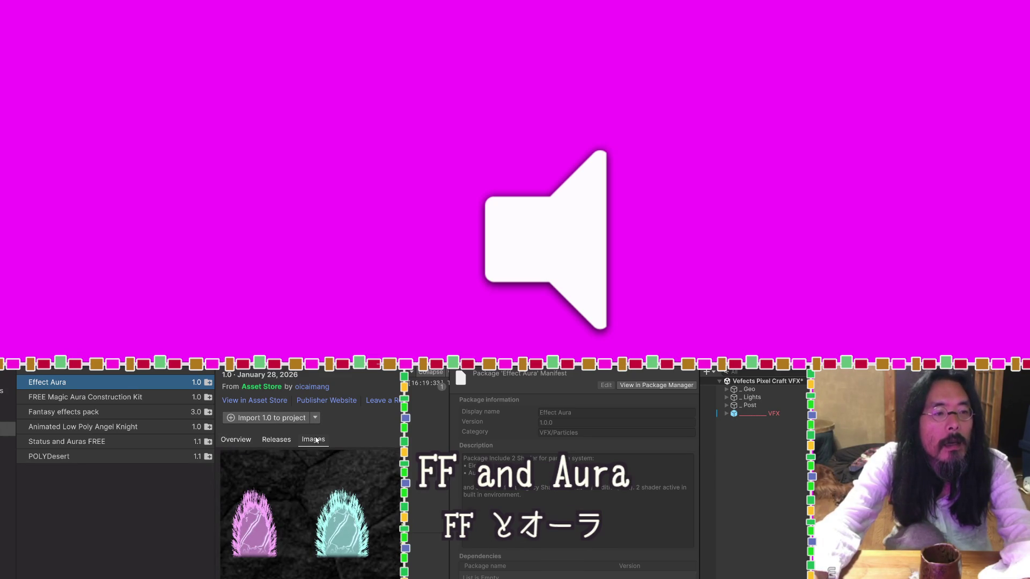
{"action": "left_click", "coordinate": [287, 418]}
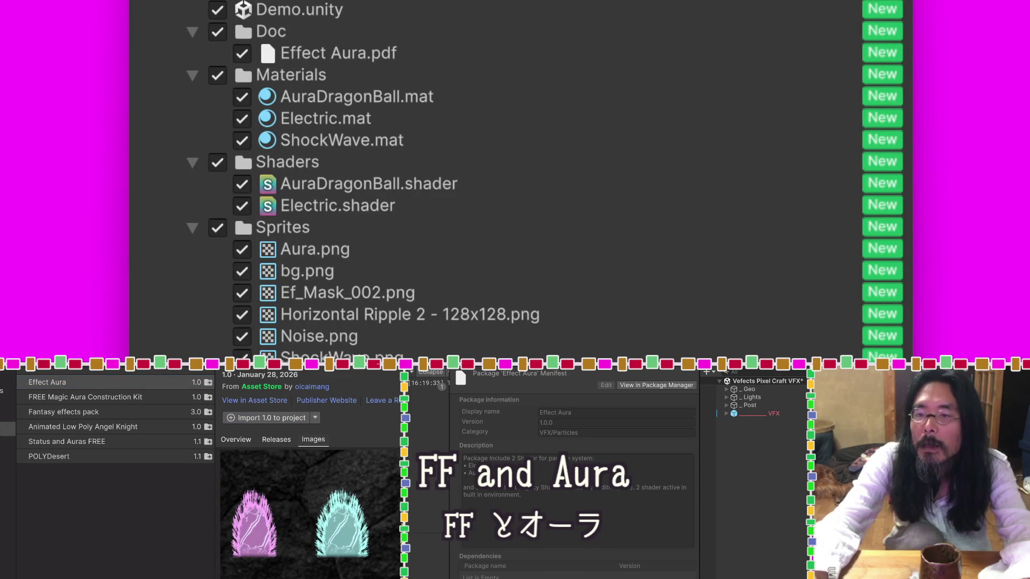
{"action": "key", "text": "Return"}
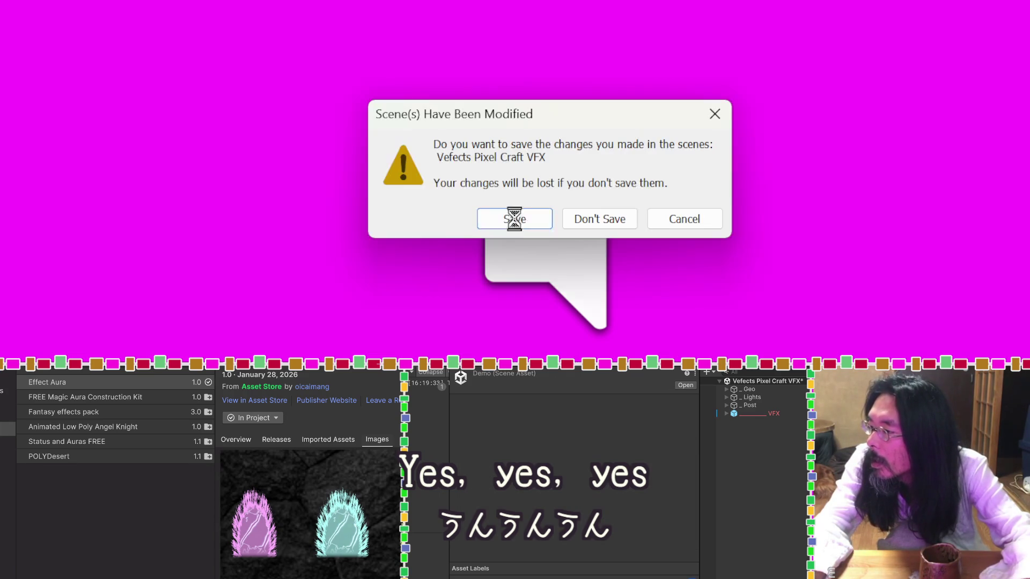
Save the modified scene, open the Demo scene and run it in Play mode.
{"action": "left_click", "coordinate": [579, 217]}
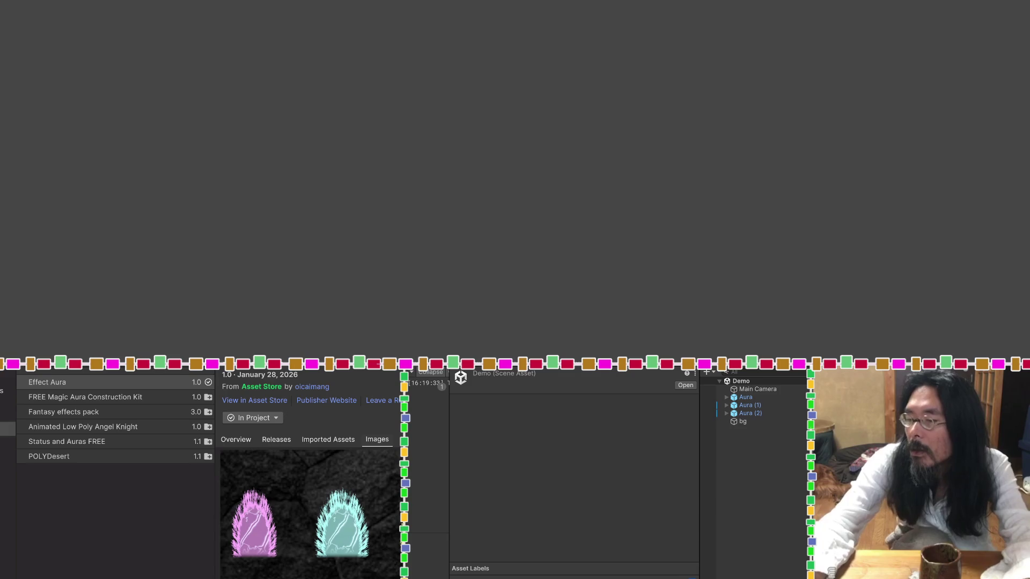
{"action": "key", "text": "ctrl+p"}
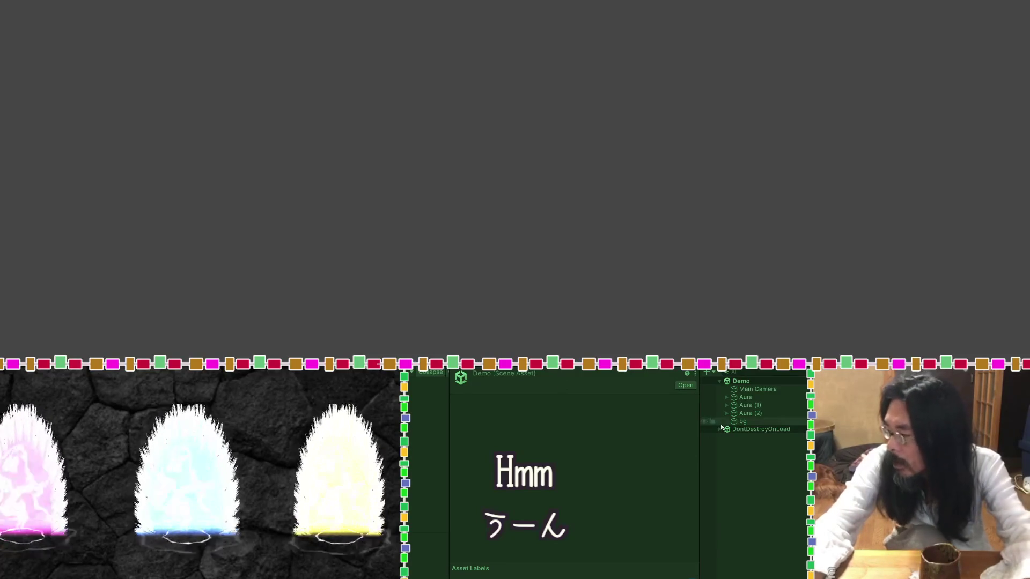
Expand and select Aura, exit Play mode, and view its particle system modules in the Inspector.
{"action": "left_click", "coordinate": [726, 398]}
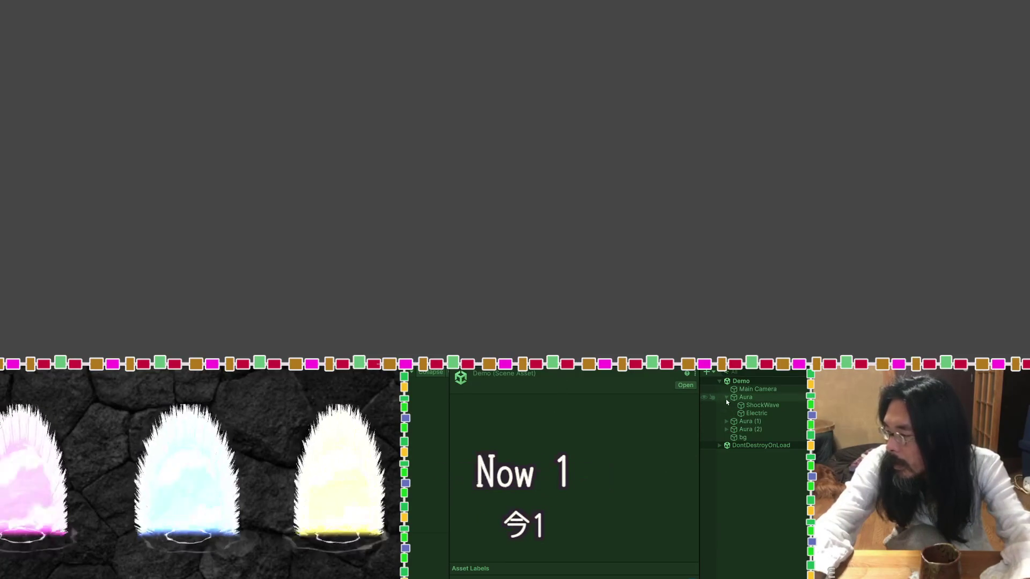
{"action": "left_click", "coordinate": [735, 399]}
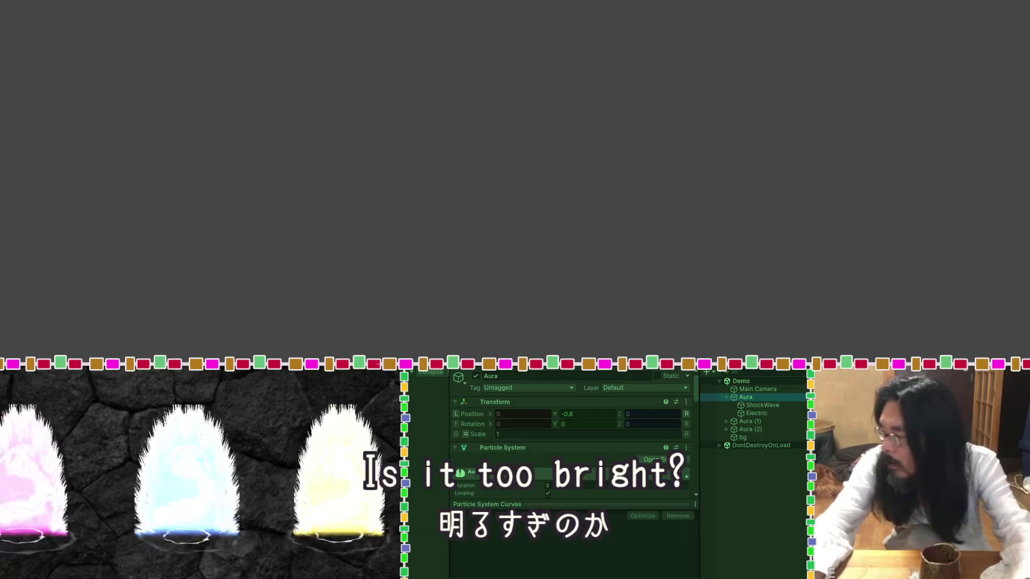
{"action": "key", "text": "ctrl+p"}
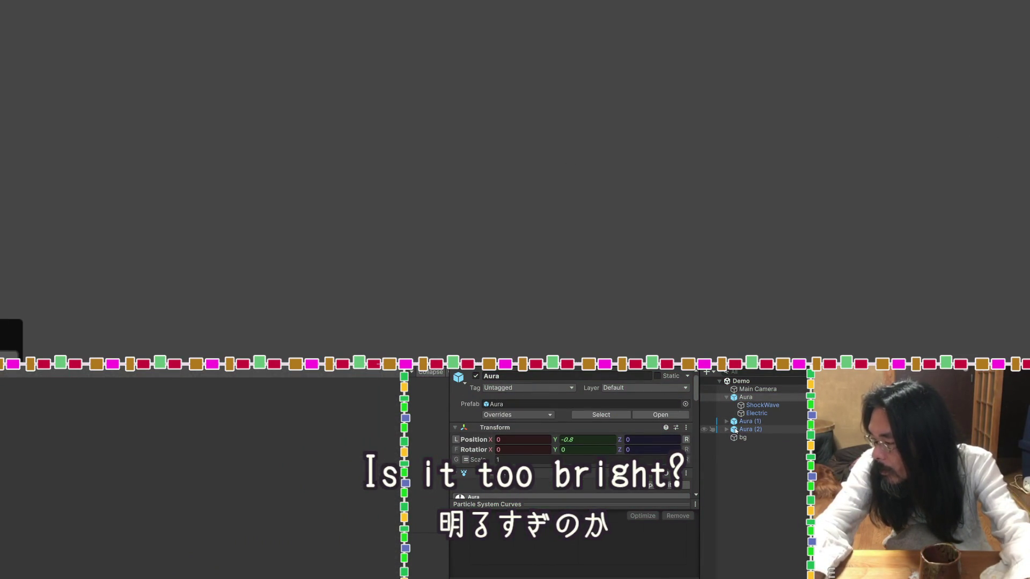
{"action": "scroll", "coordinate": [587, 488], "scroll_direction": "down", "scroll_amount": 5}
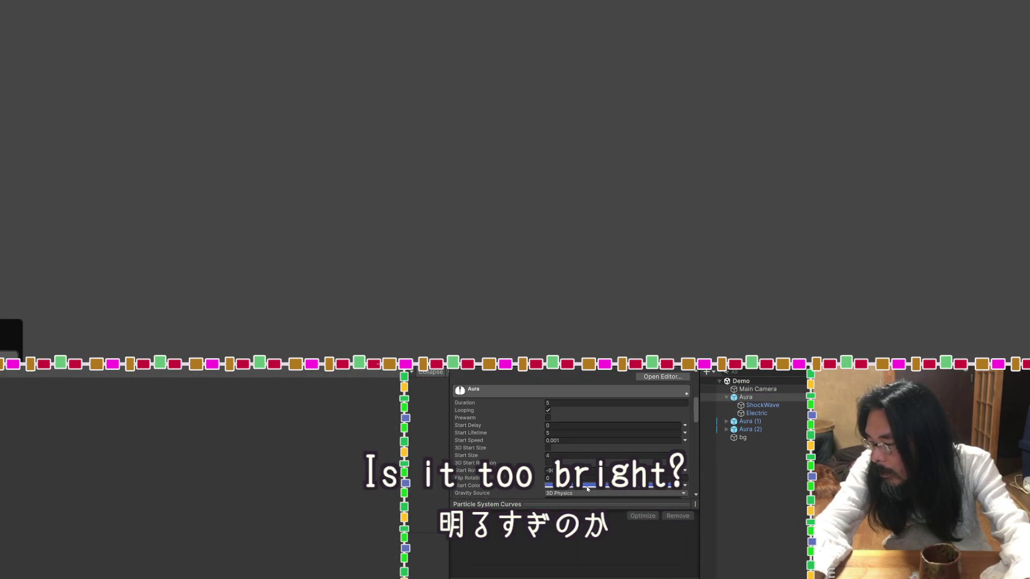
{"action": "scroll", "coordinate": [587, 489], "scroll_direction": "down", "scroll_amount": 10}
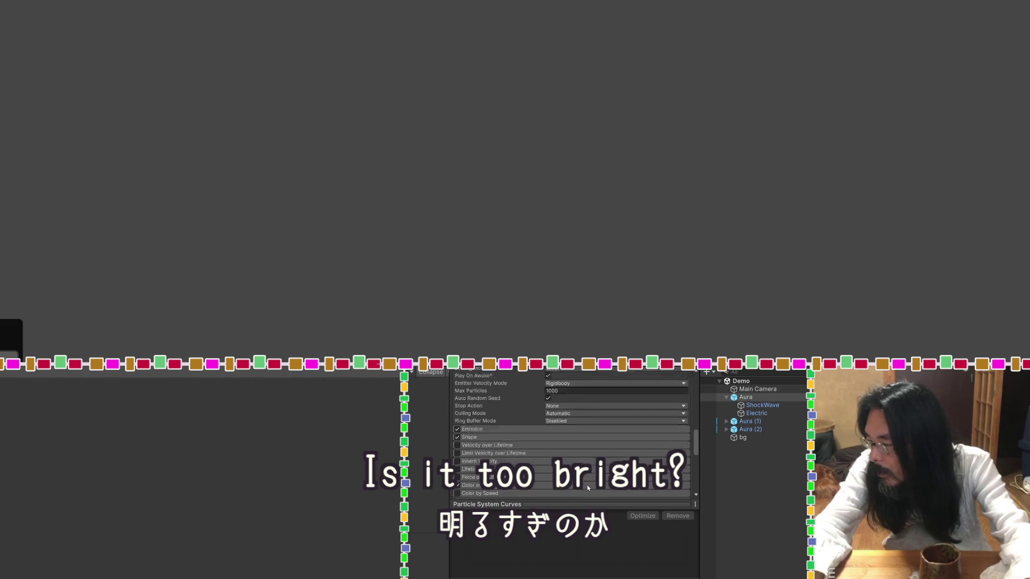
{"action": "left_click", "coordinate": [735, 398]}
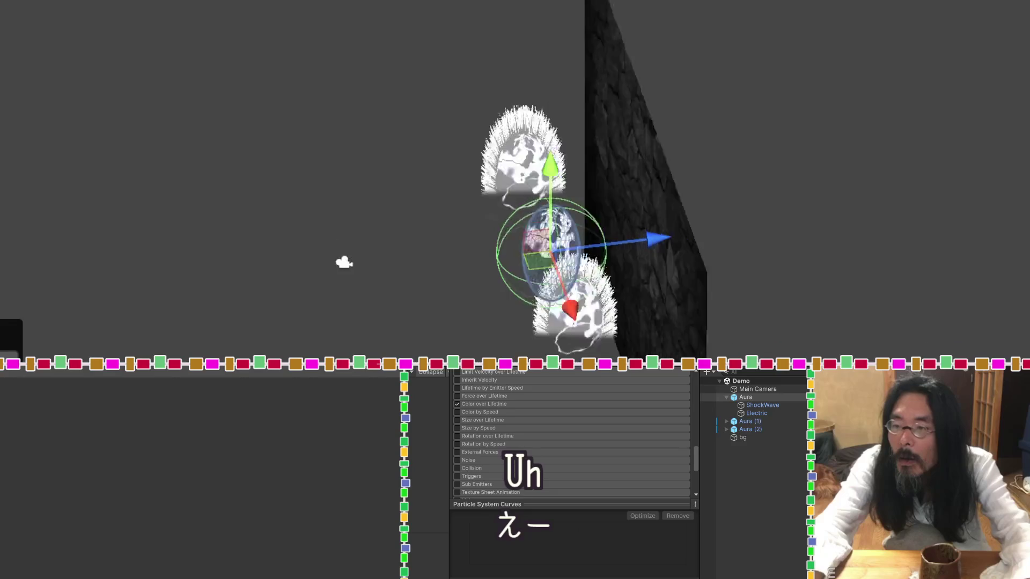
Orbit the Scene view to face the stone wall and inspect the ShockWave particle effect.
{"action": "mouse_move", "coordinate": [820, 350]}
{"action": "left_mouse_down"}
{"action": "mouse_move", "coordinate": [432, 338]}
{"action": "mouse_move", "coordinate": [659, 296]}
{"action": "mouse_move", "coordinate": [617, 338]}
{"action": "left_mouse_up"}
{"action": "mouse_move", "coordinate": [896, 337]}
{"action": "left_mouse_down"}
{"action": "mouse_move", "coordinate": [697, 333]}
{"action": "mouse_move", "coordinate": [957, 319]}
{"action": "left_mouse_up"}
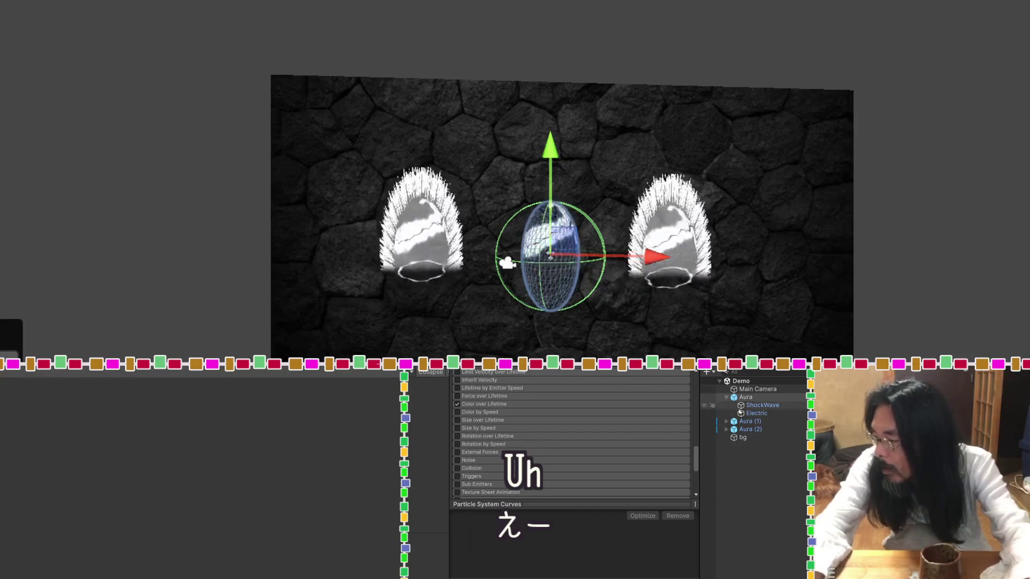
{"action": "left_click", "coordinate": [742, 406]}
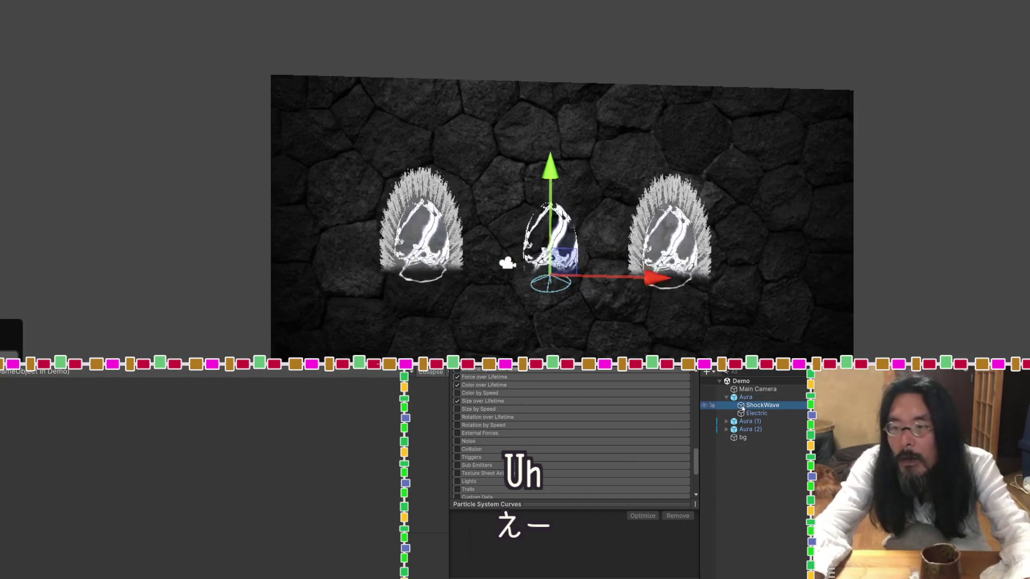
{"action": "scroll", "coordinate": [617, 479], "scroll_direction": "down", "scroll_amount": 3}
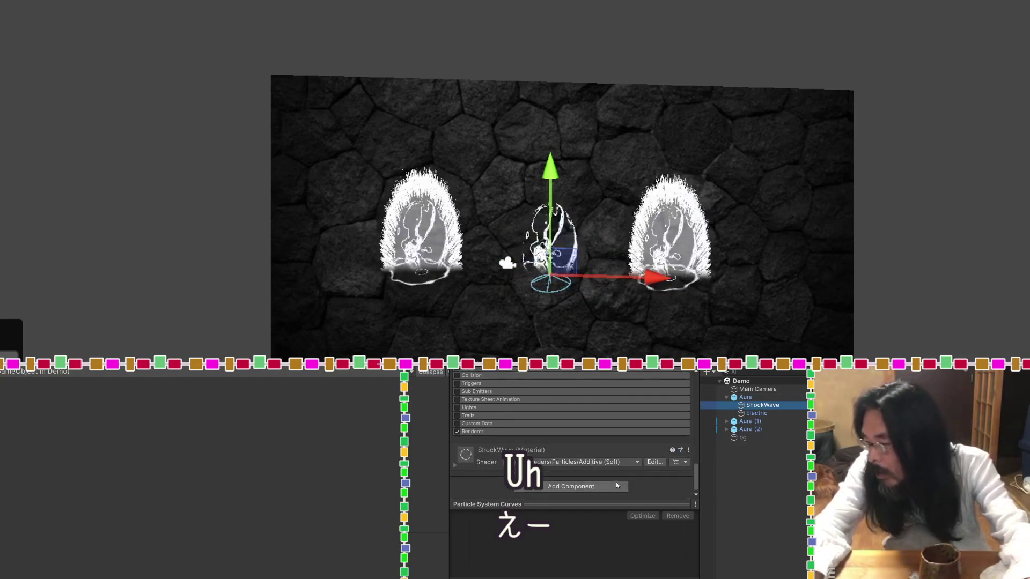
Select the Electric child and toggle it off and back on to compare the aura.
{"action": "left_click", "coordinate": [766, 413]}
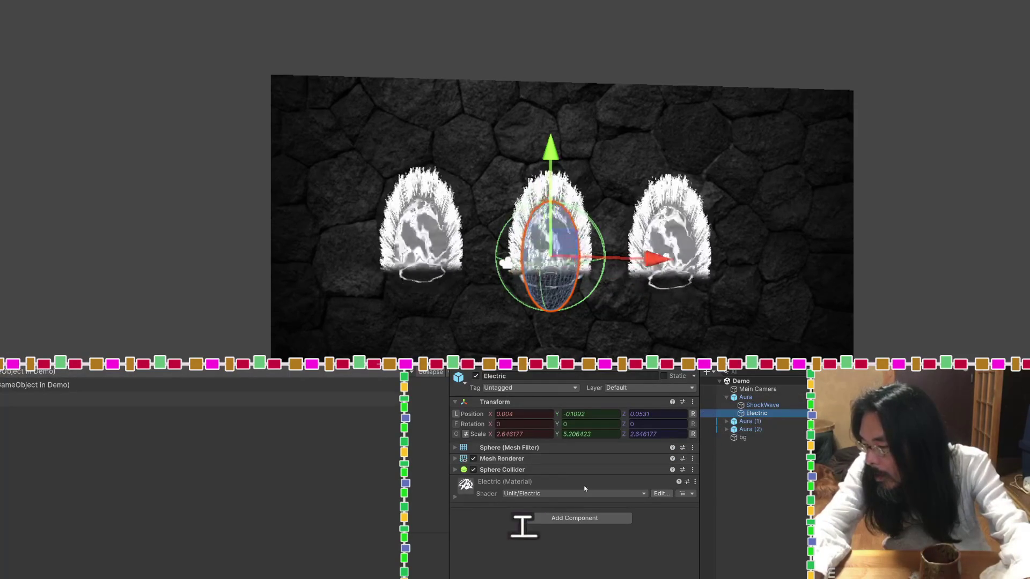
{"action": "key", "text": "ctrl+space"}
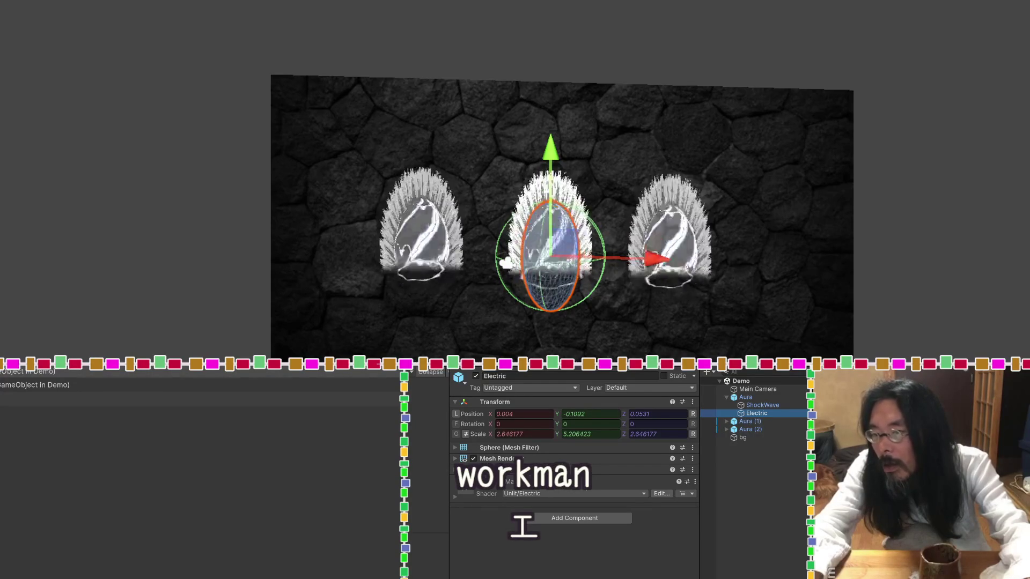
{"action": "left_click", "coordinate": [475, 377]}
{"action": "left_click", "coordinate": [475, 377]}
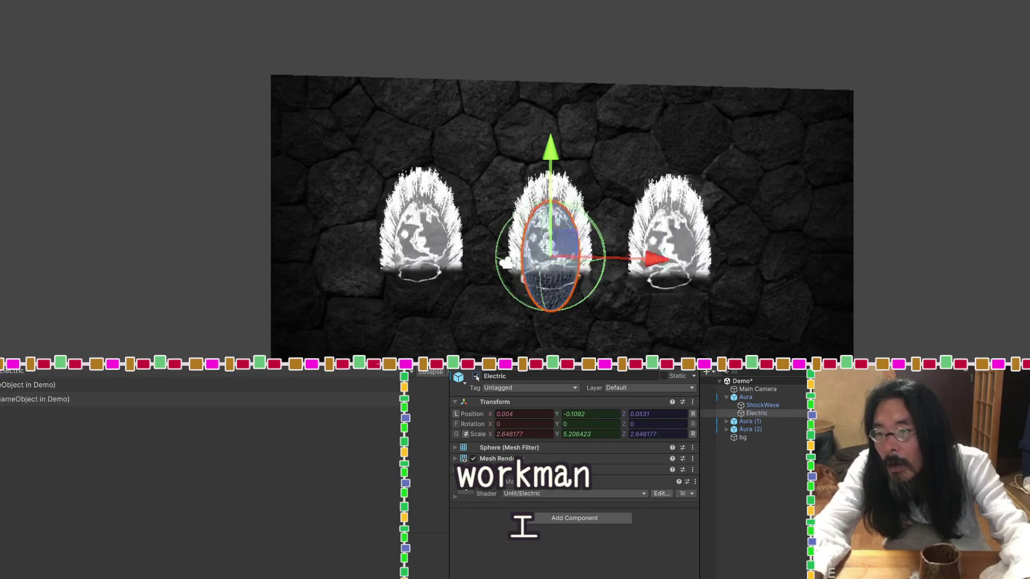
Toggle the ShockWave child off and back on, then bring back the game preview of all three auras.
{"action": "left_click", "coordinate": [741, 406]}
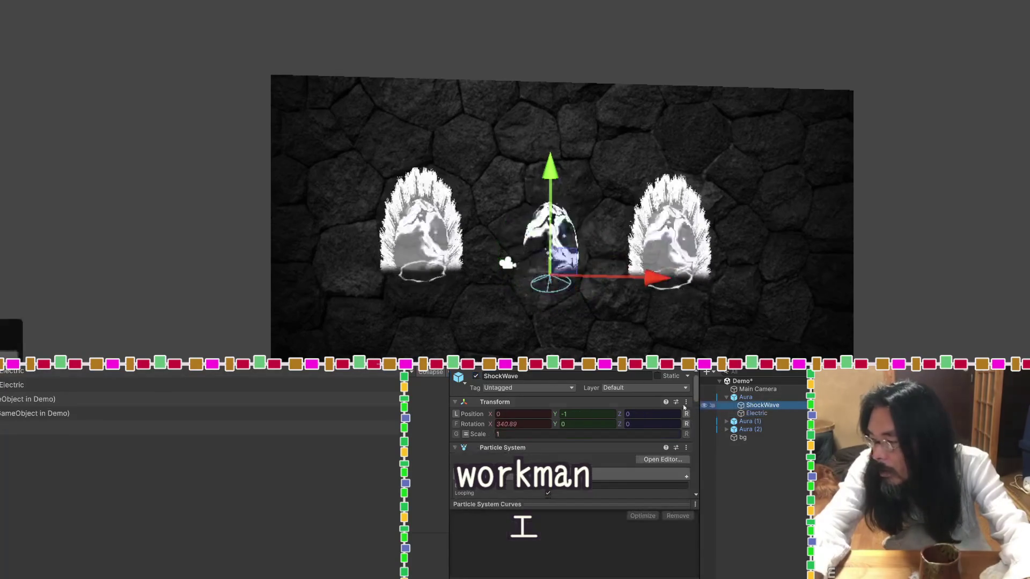
{"action": "left_click", "coordinate": [476, 376]}
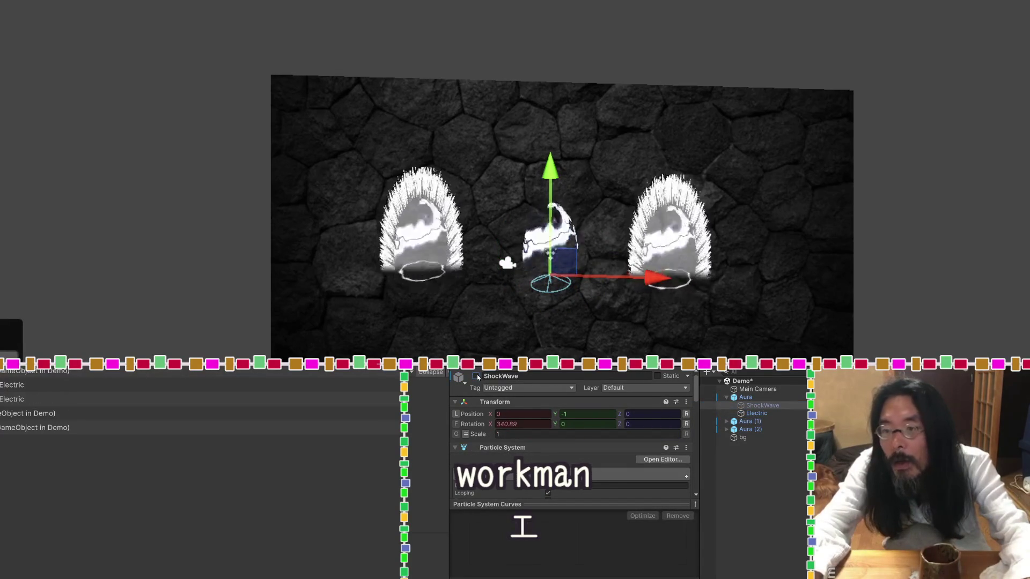
{"action": "left_click", "coordinate": [476, 376]}
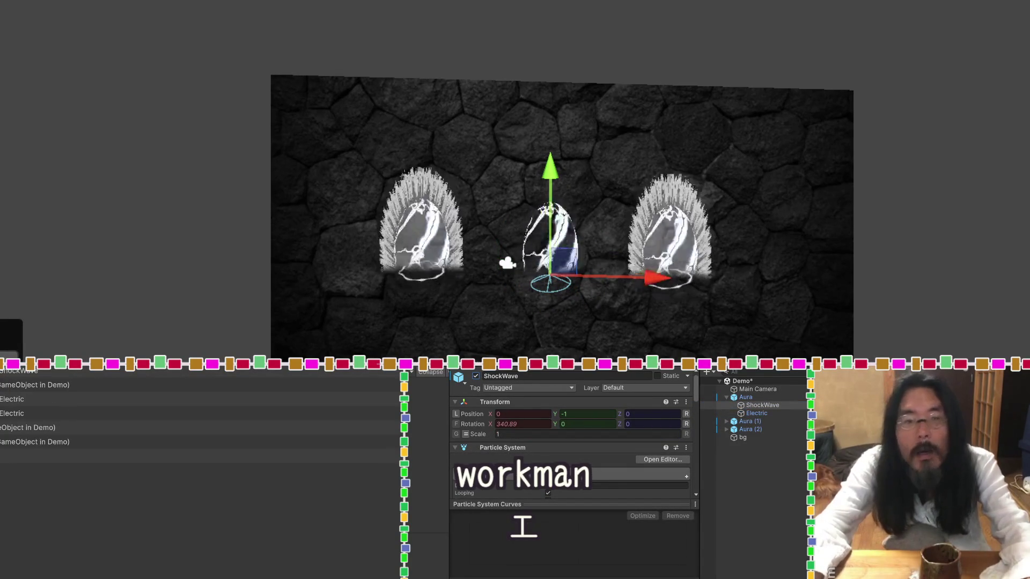
{"action": "key", "text": "ctrl+space"}
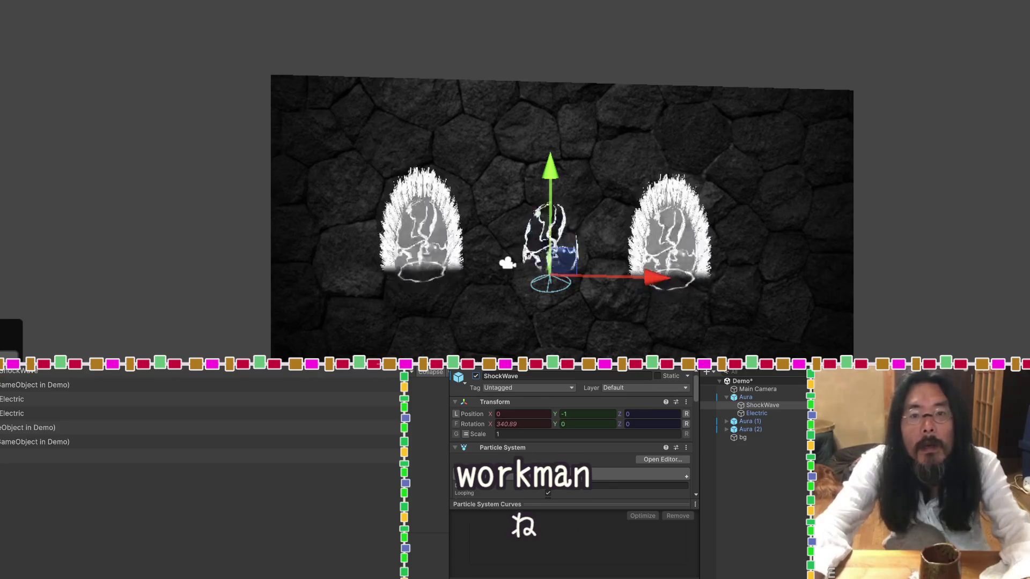
{"action": "key", "text": "ctrl+p"}
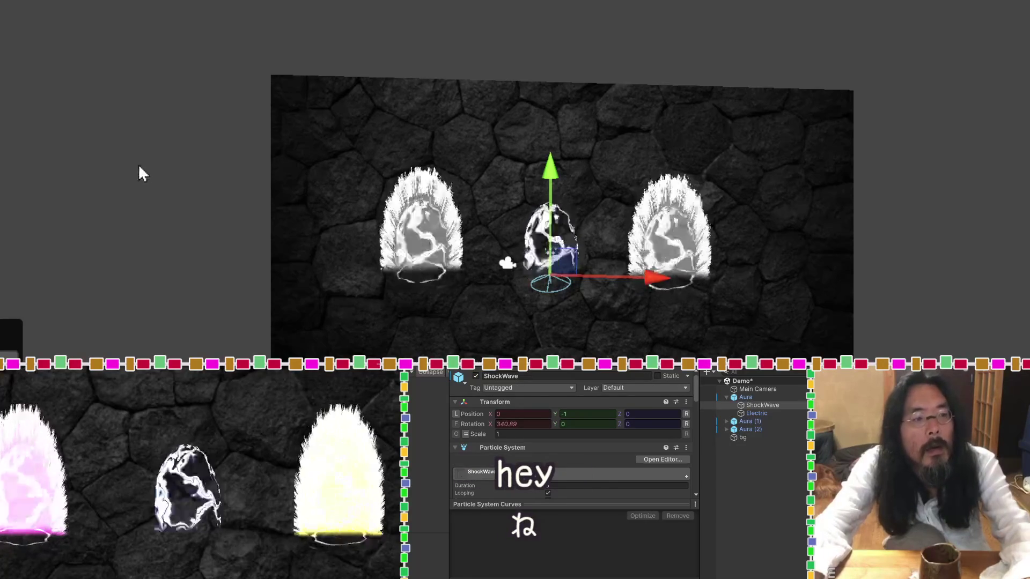